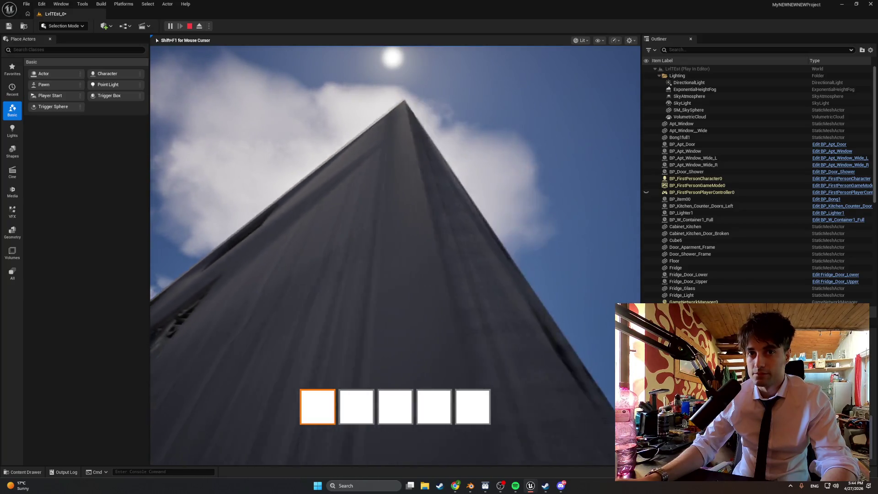
Stop the play test and fly the editor view outside through the apartment wall
key(Escape)
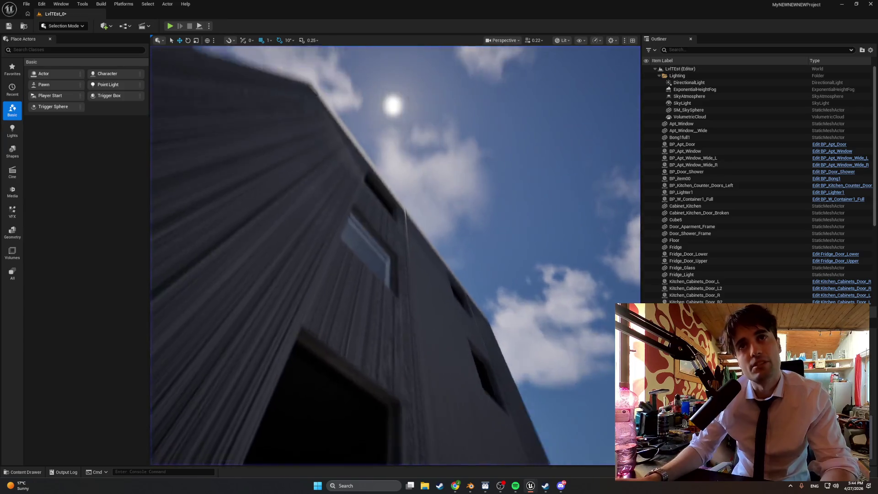
right_drag(395, 275, 393, 238)
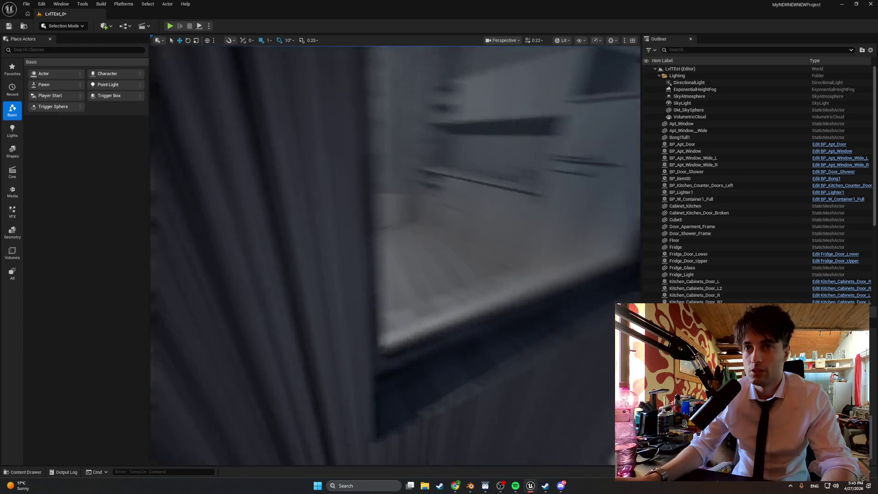
key(s)
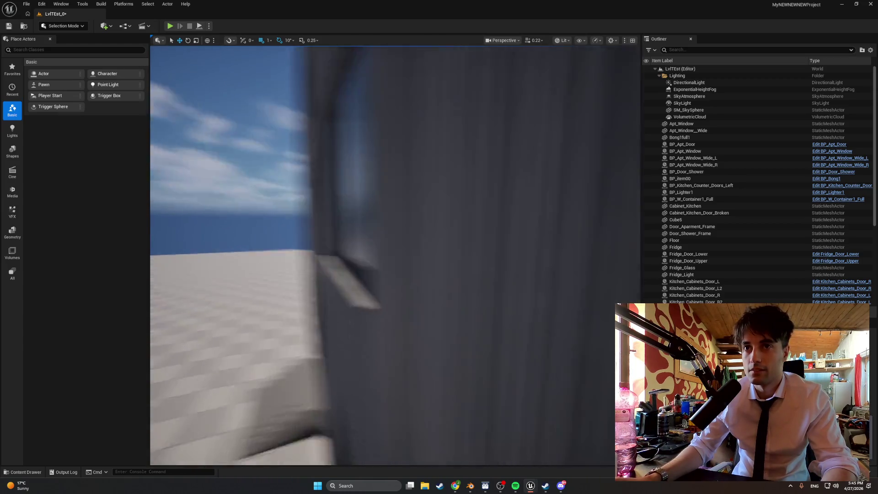
key(w)
key(s)
key(w)
key(s)
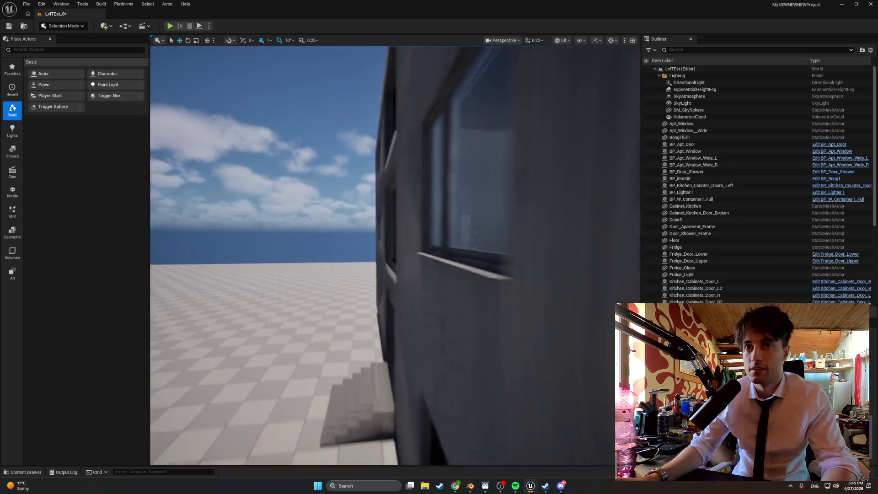
Line the view up to look through the kitchen window, then switch to the Blender cabinets file
key(w)
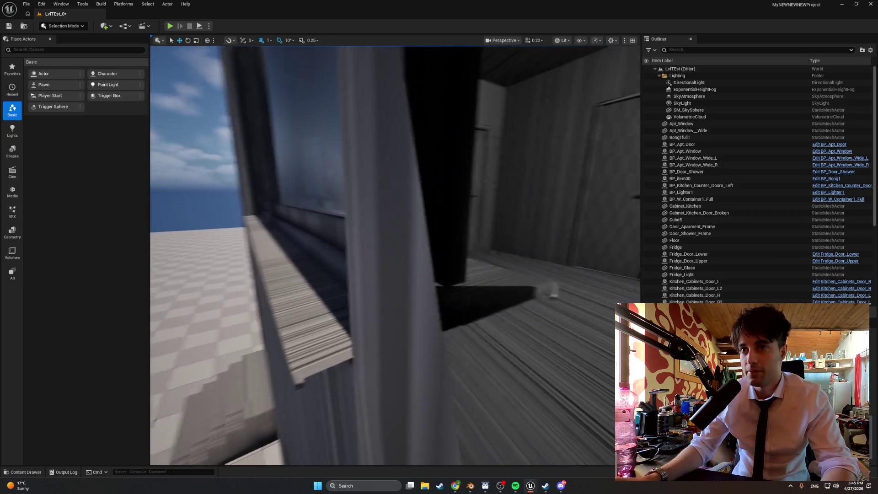
key(s)
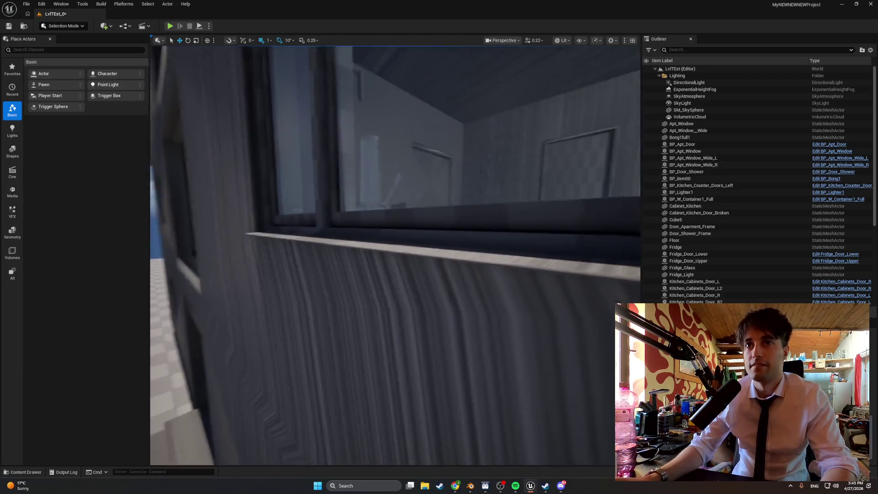
key(s)
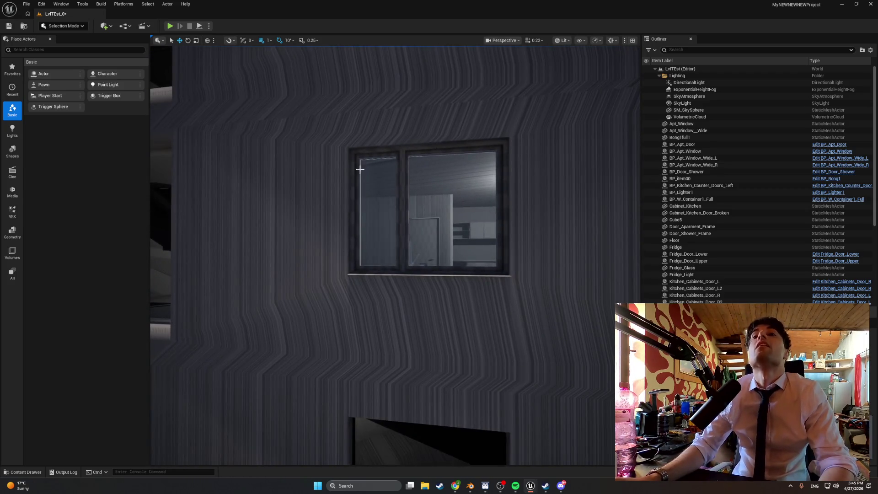
key(w)
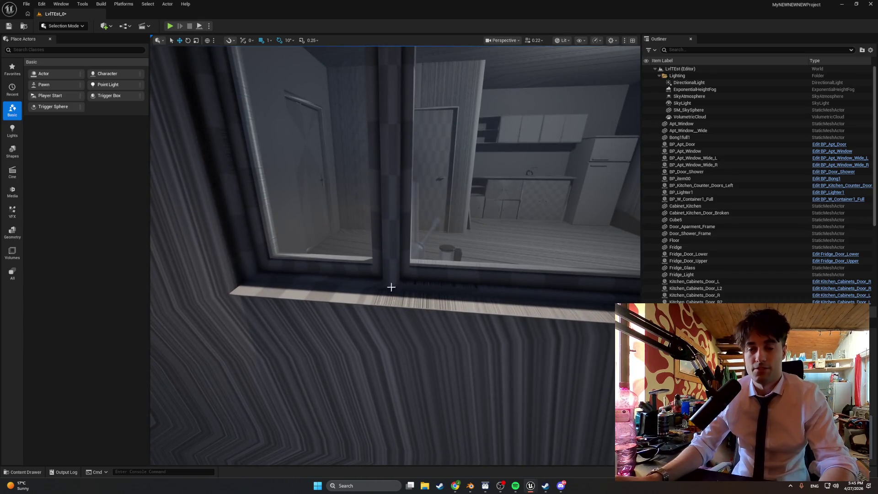
click(484, 486)
click(471, 486)
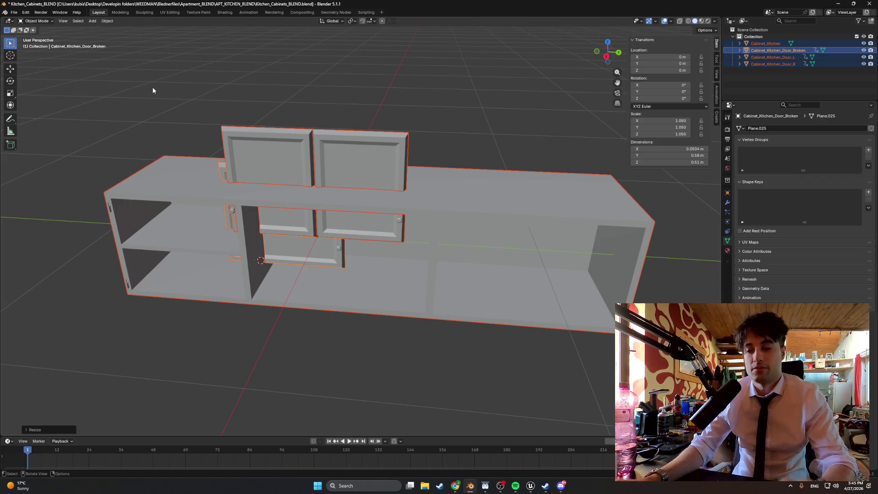
Check Blender's File menu for export options, then return to Unreal Engine 5
click(15, 13)
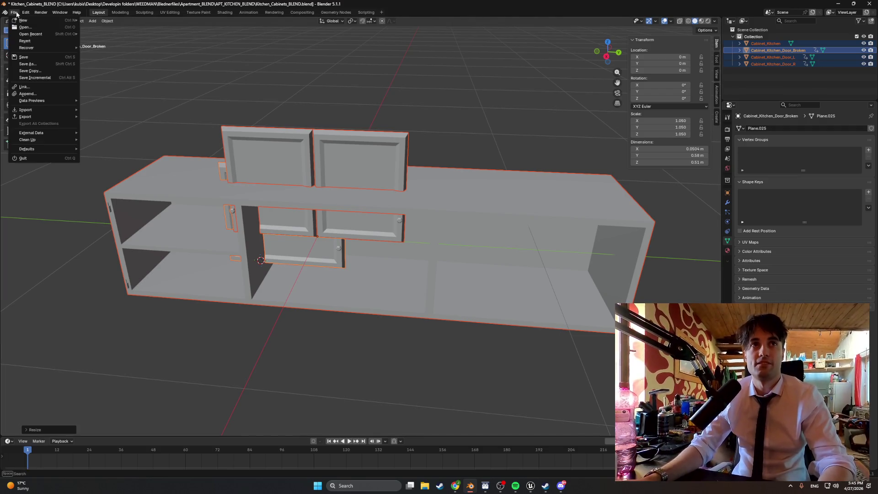
click(530, 486)
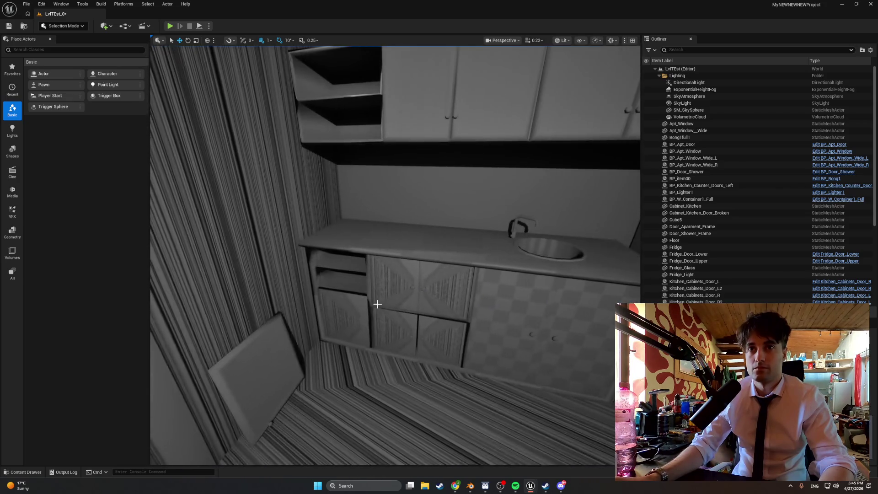
Import Hood.fbx from the Content Drawer into World_Models/Starting_Apartment/Kitchen
key(ctrl+space)
click(178, 406)
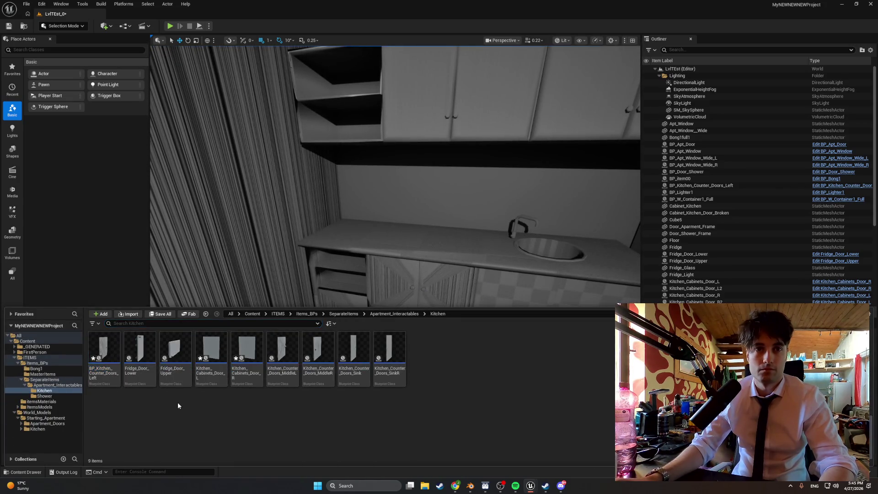
click(65, 428)
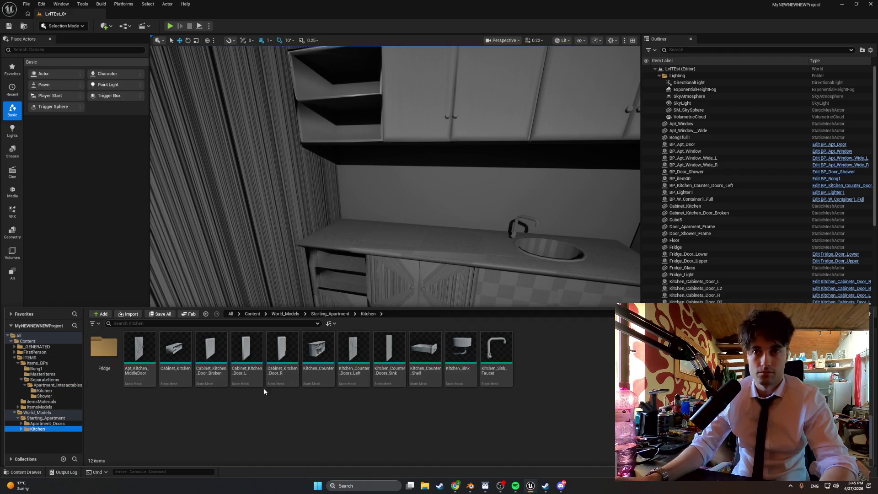
click(133, 317)
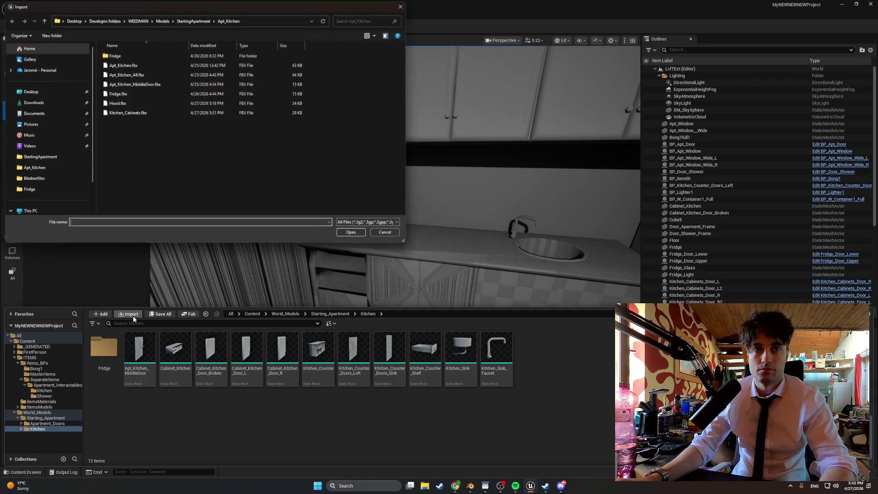
double_click(138, 104)
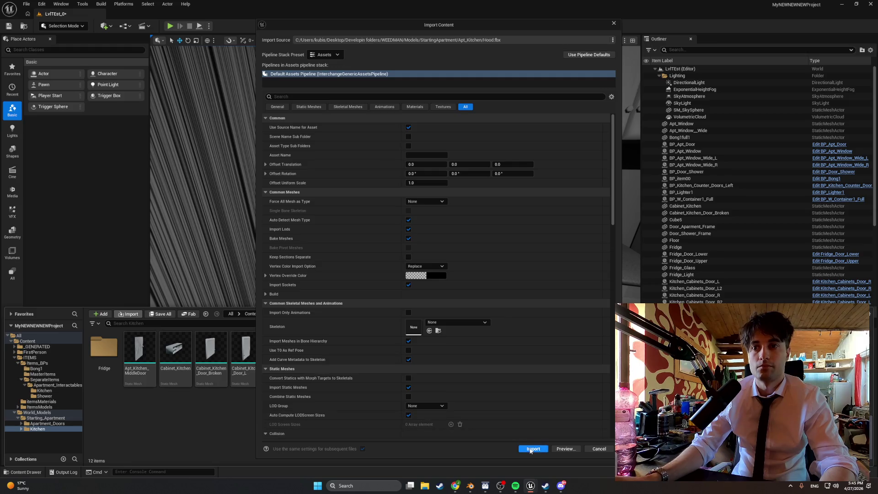
click(531, 449)
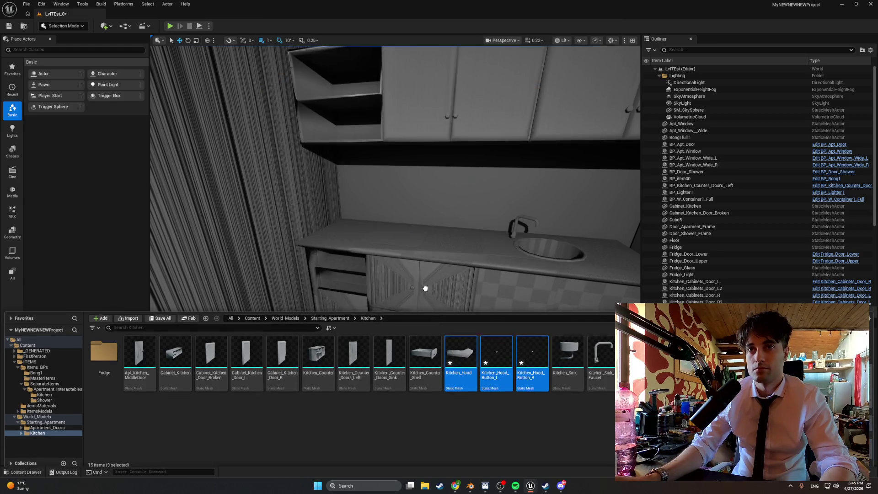
Place Kitchen_Hood above the counter, undo the extra button placements, and collapse Lighting
mouse_move(425, 288)
mouse_down()
mouse_move(363, 202)
mouse_move(358, 166)
mouse_move(366, 191)
mouse_up()
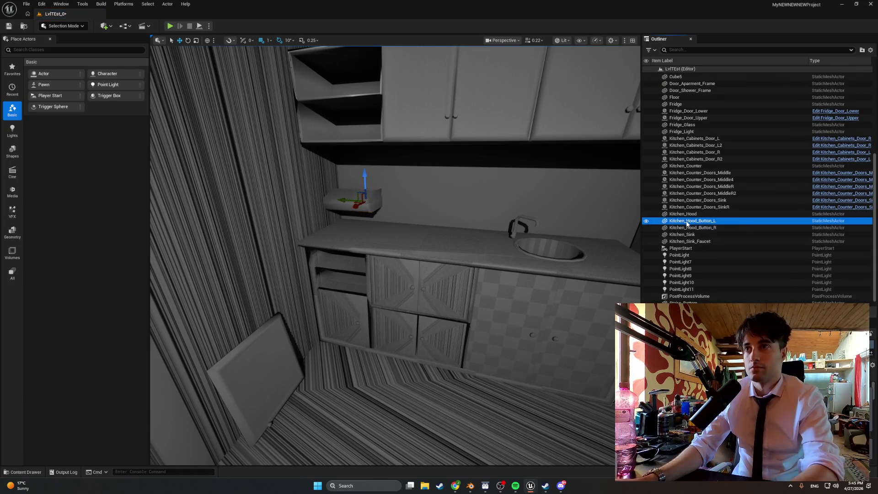
key(ctrl+z)
key(ctrl+z)
key(ctrl+z)
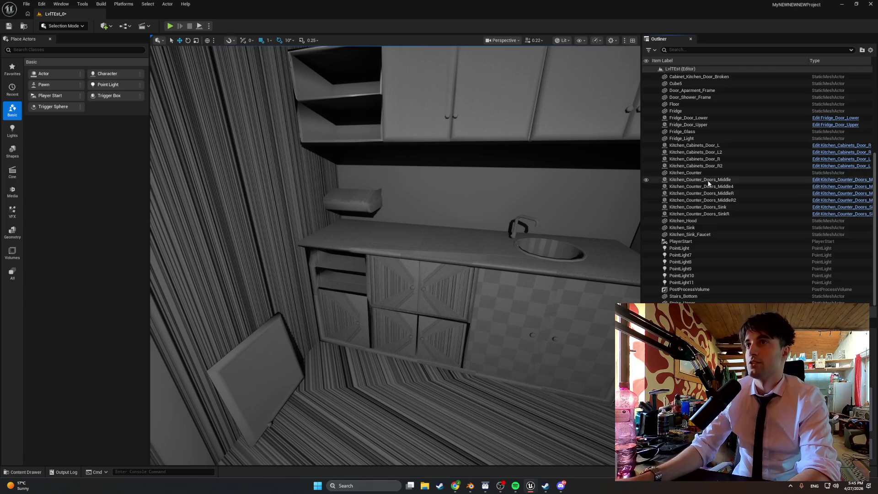
scroll(717, 175, up, 2)
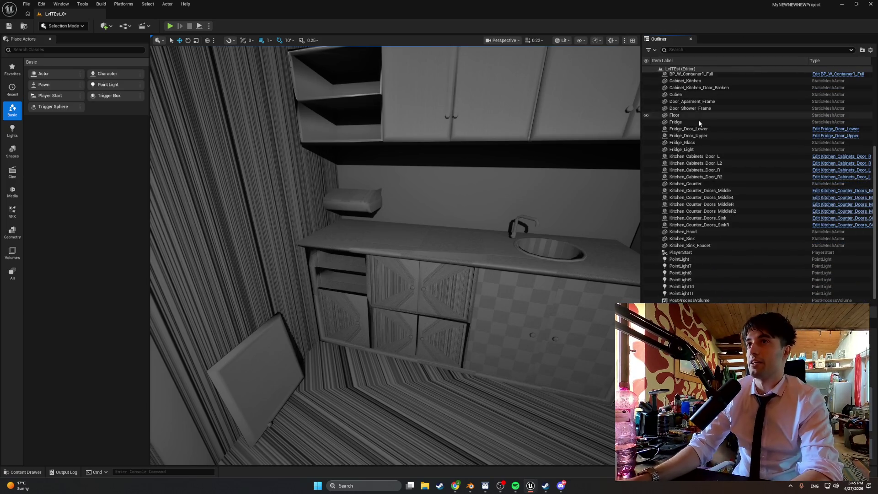
scroll(700, 120, up, 5)
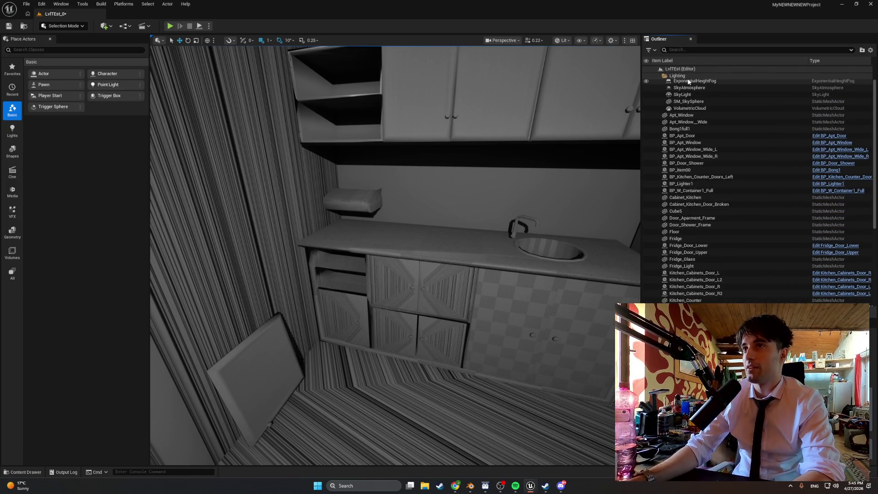
click(660, 76)
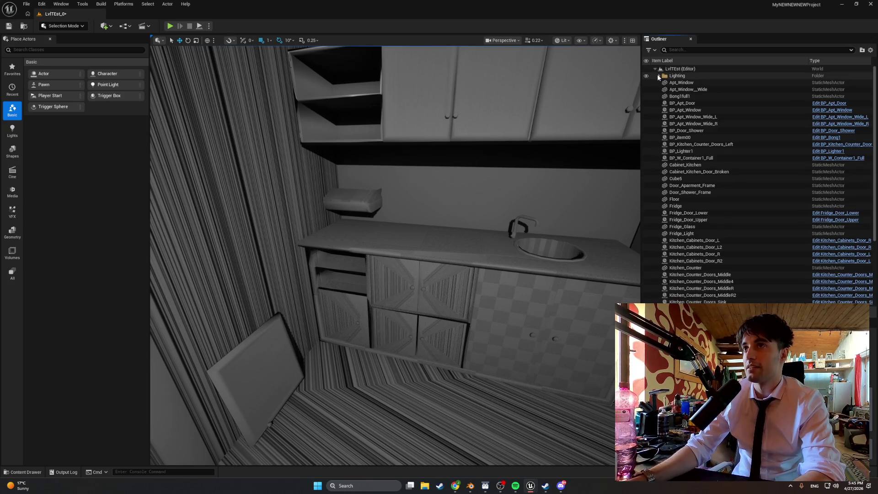
double_click(659, 76)
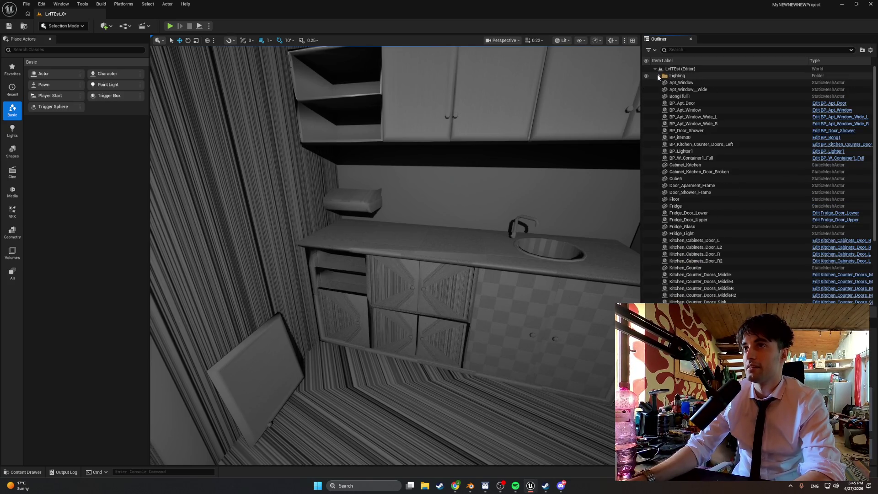
Review the Outliner actors, clear the selection, and create a new actor folder
right_click(650, 97)
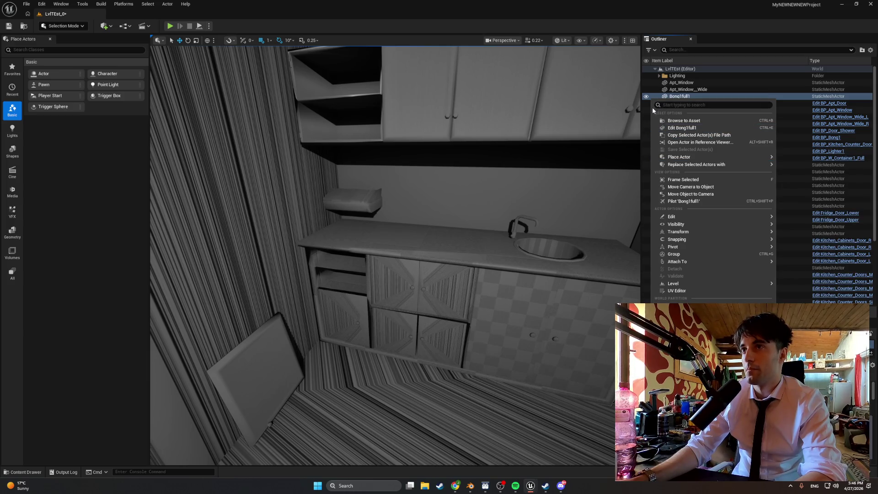
click(652, 91)
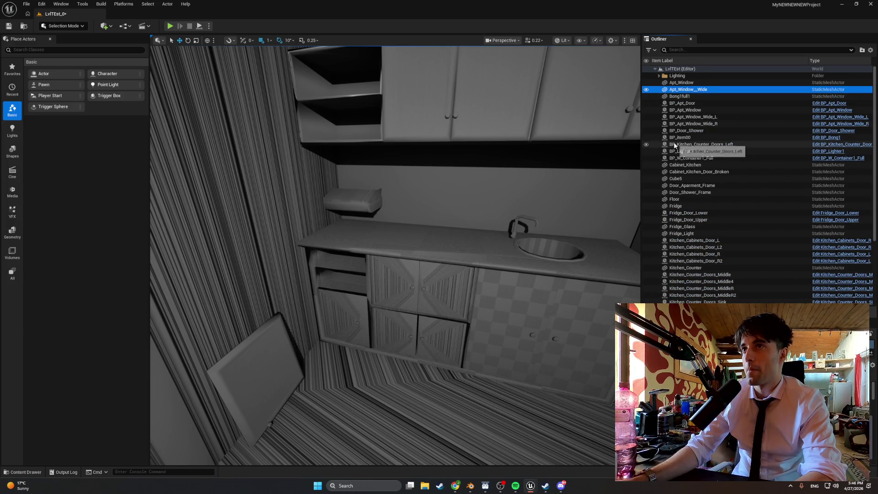
scroll(673, 141, down, 5)
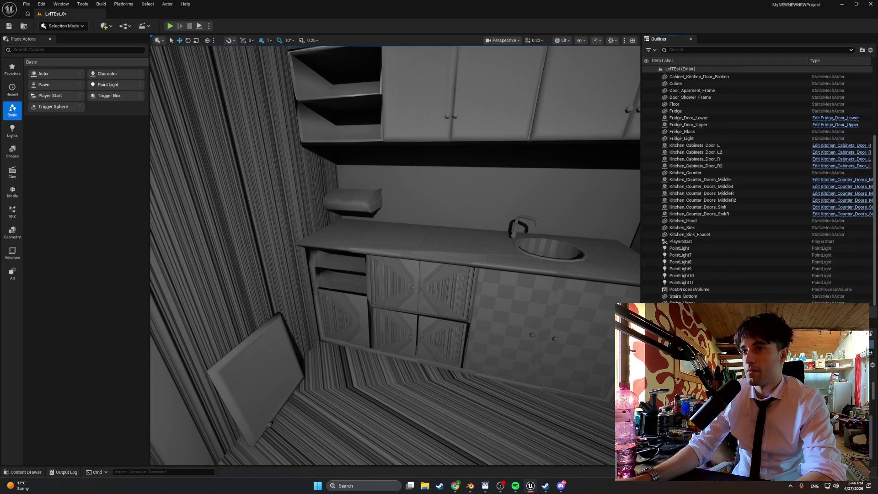
scroll(674, 141, up, 5)
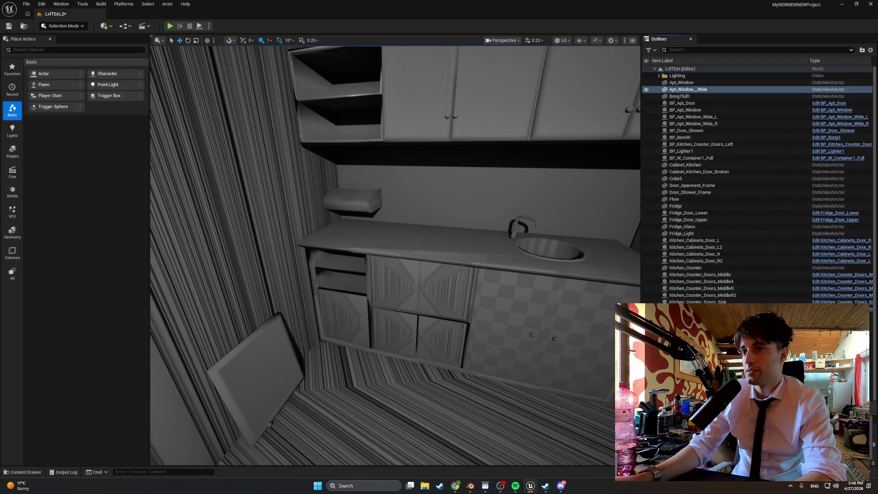
key(Escape)
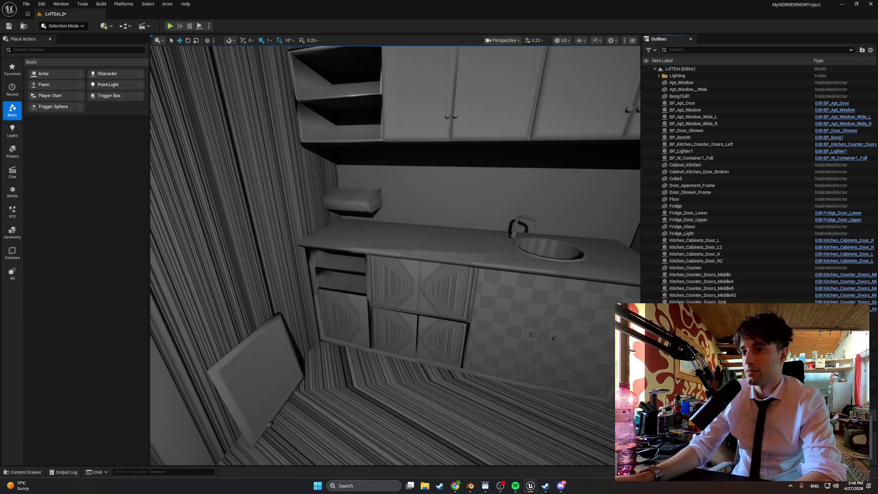
click(862, 49)
text(Playe)
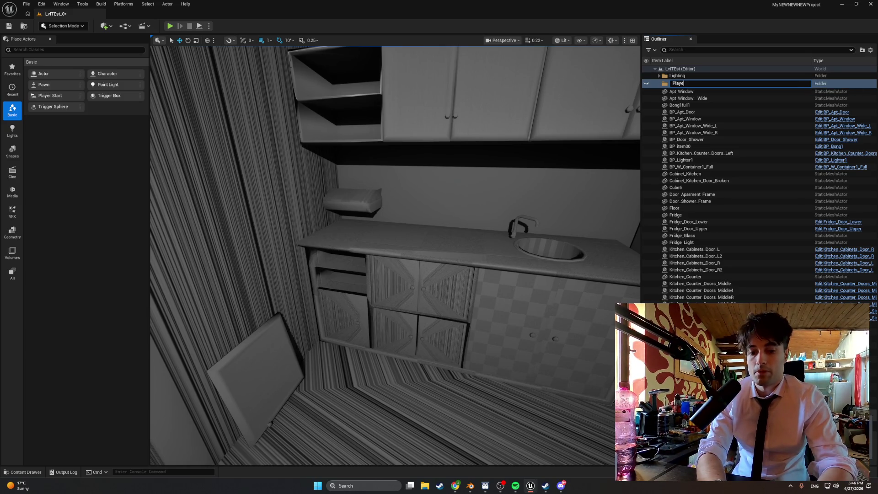
Name the folder Apartment_01 and move the loose apartment actors up to Apt_Window into it
text(r_)
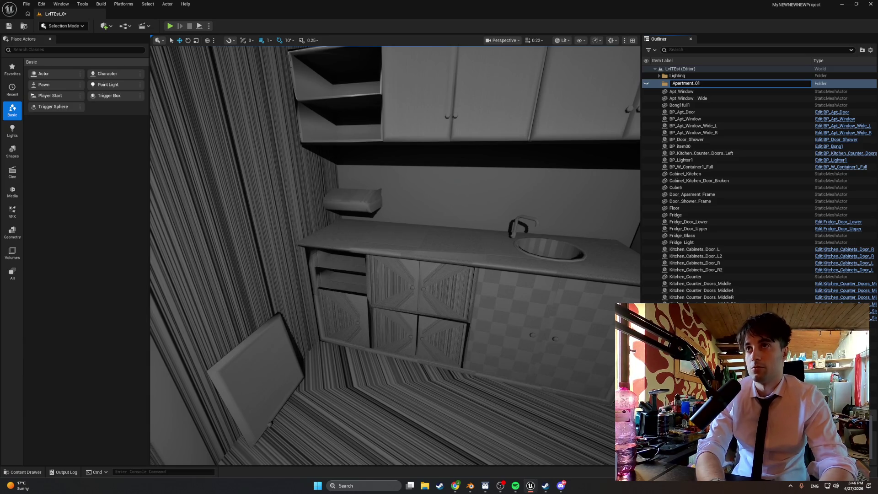
click(657, 91)
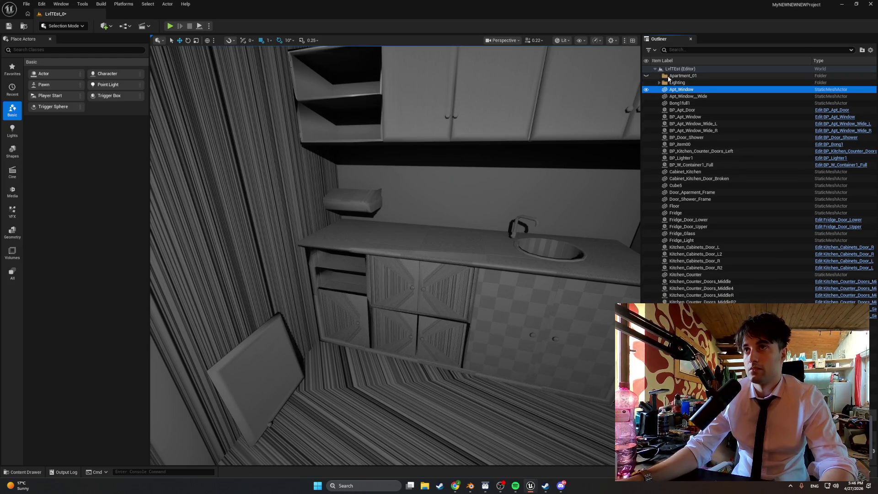
click(666, 77)
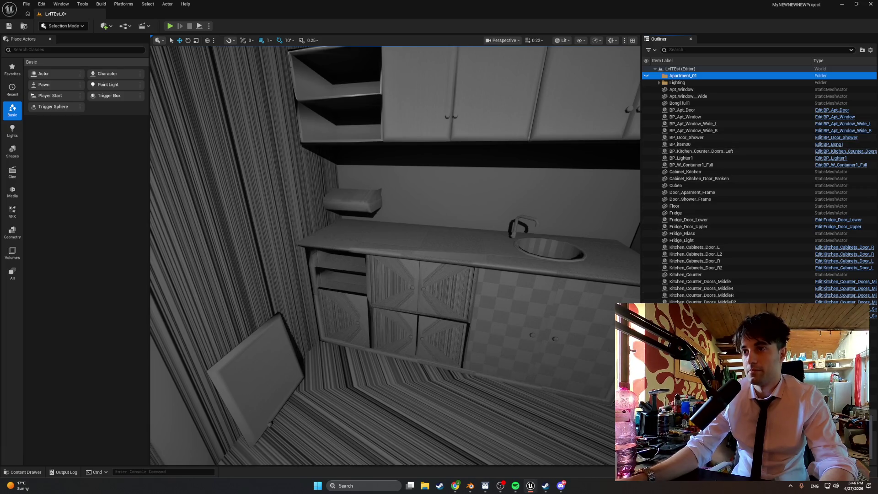
click(581, 339)
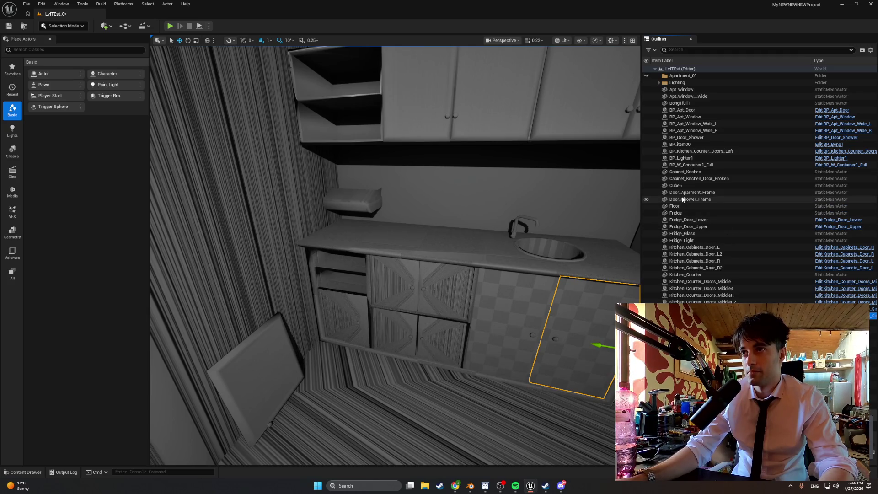
shift+click(676, 91)
drag(676, 94, 682, 76)
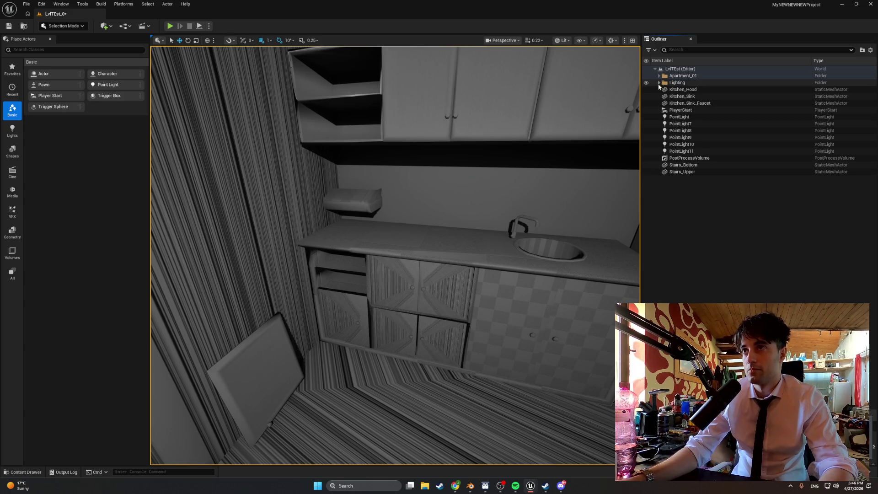
Move Kitchen_Hood, Kitchen_Sink and Kitchen_Sink_Faucet into Apartment_01
click(676, 90)
shift+click(678, 105)
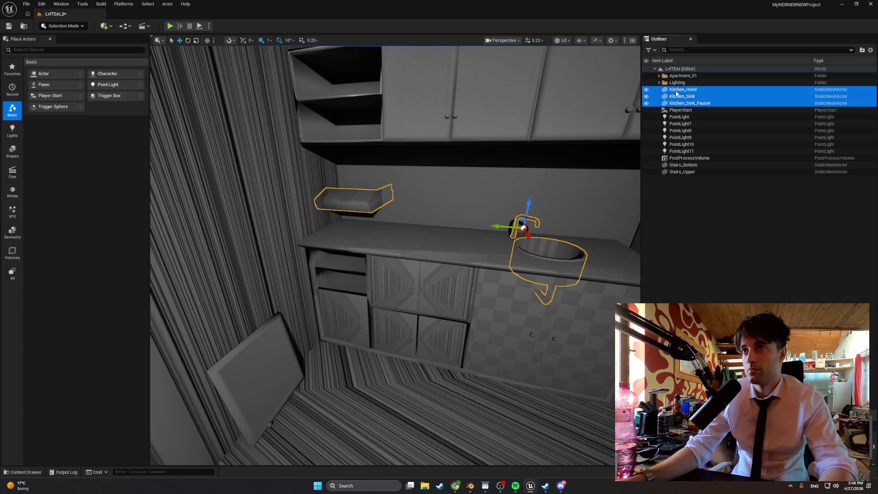
drag(678, 104, 678, 78)
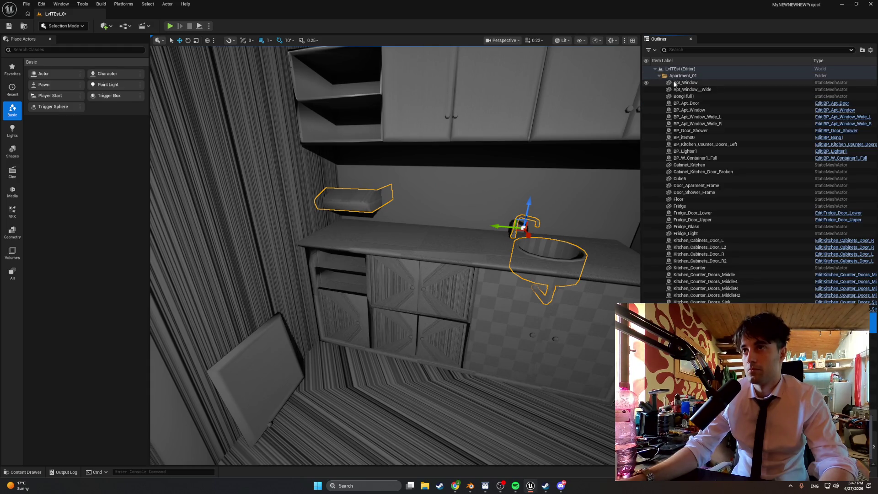
click(660, 76)
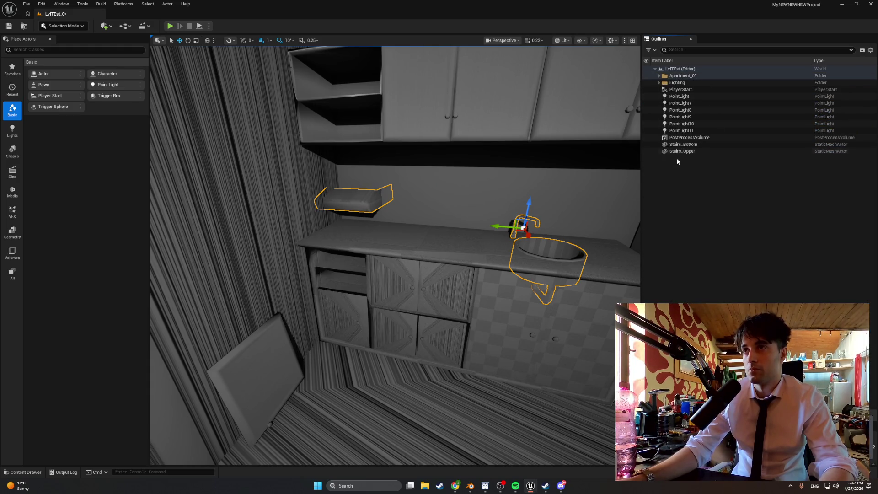
Create a new default-named folder inside Apartment_01 and review the folder's actors
right_click(682, 187)
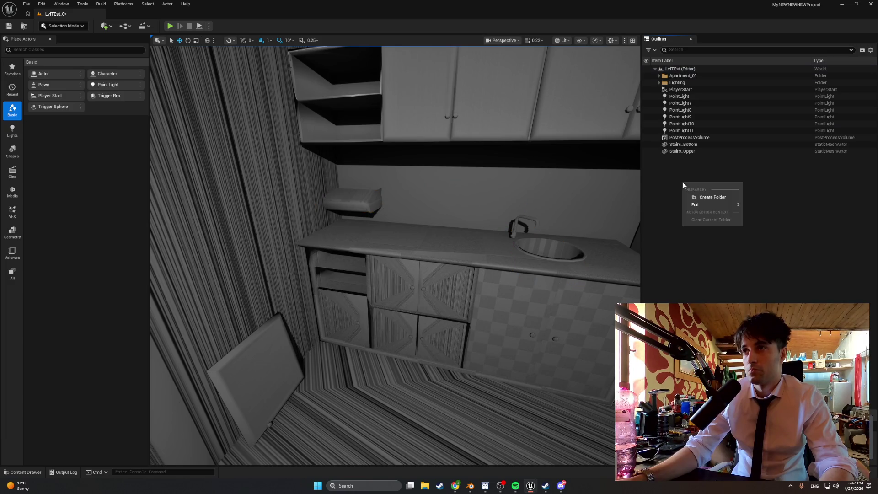
click(704, 200)
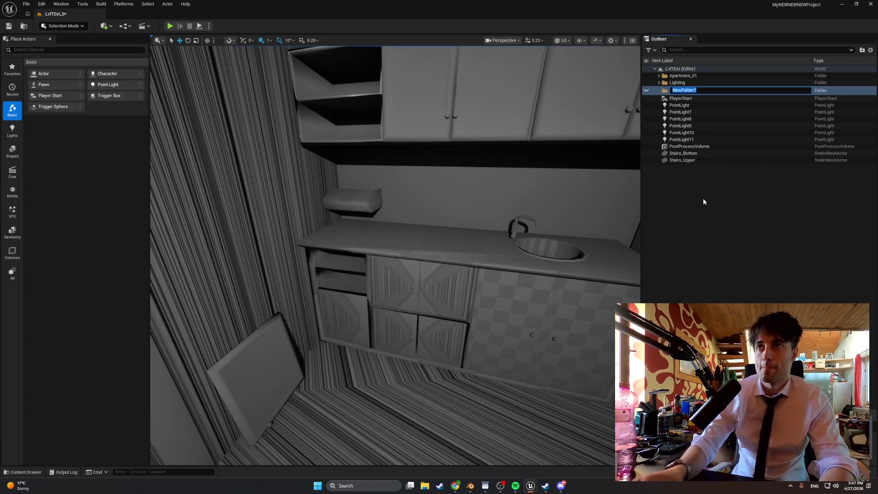
click(663, 92)
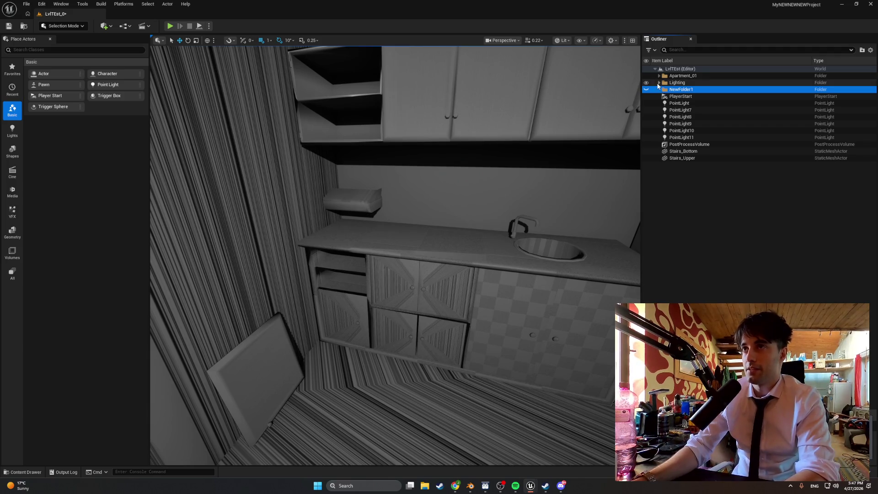
click(659, 82)
drag(671, 133, 657, 77)
click(657, 82)
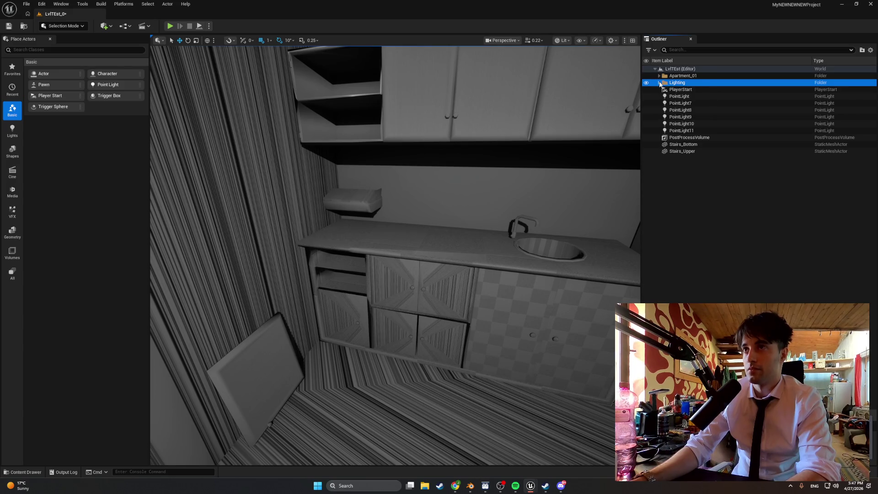
click(659, 76)
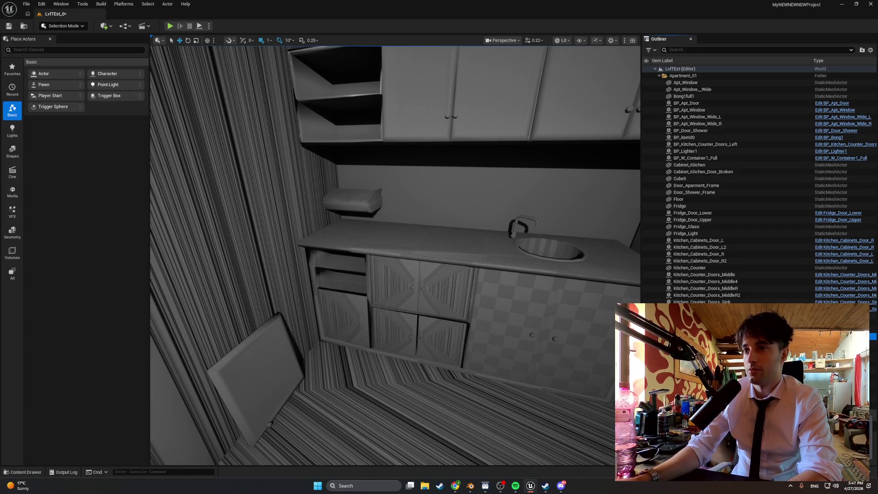
scroll(722, 224, down, 3)
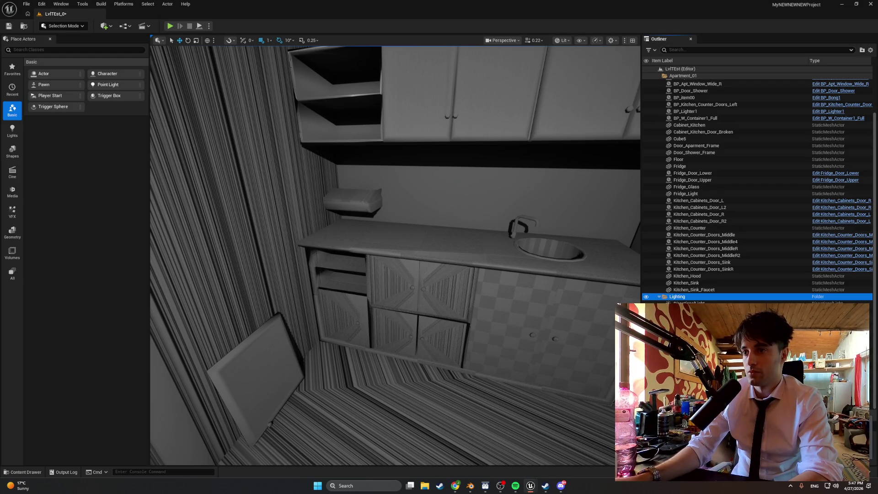
scroll(732, 183, up, 3)
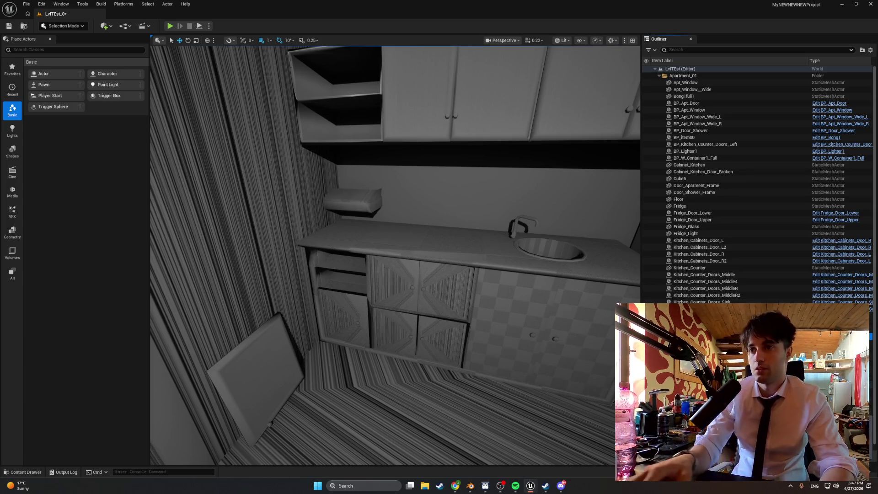
Move the counter doors, hood, sink and BP_Kitchen_Counter_Doors_Left into Kitchen_Apt01
drag(696, 295, 682, 78)
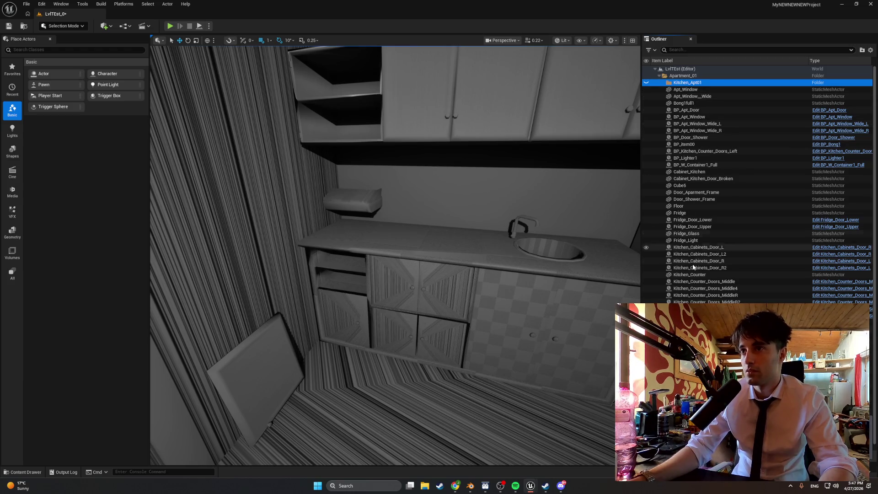
click(693, 315)
shift+click(690, 282)
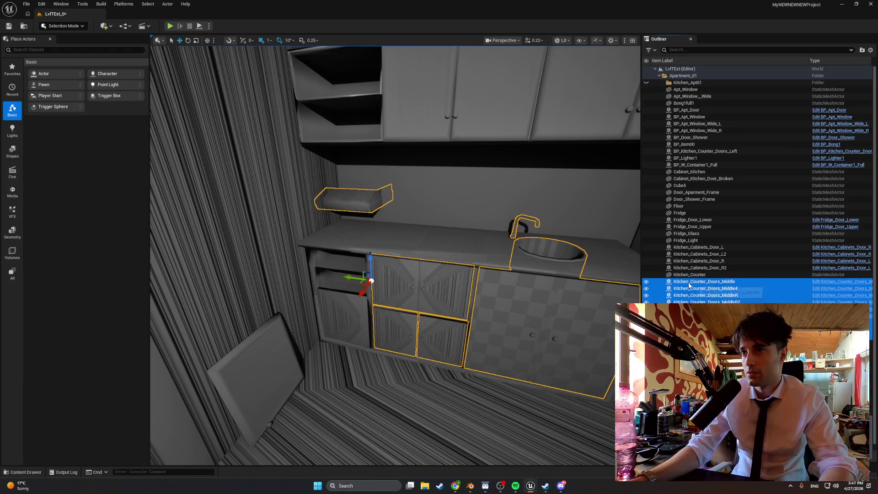
key(f)
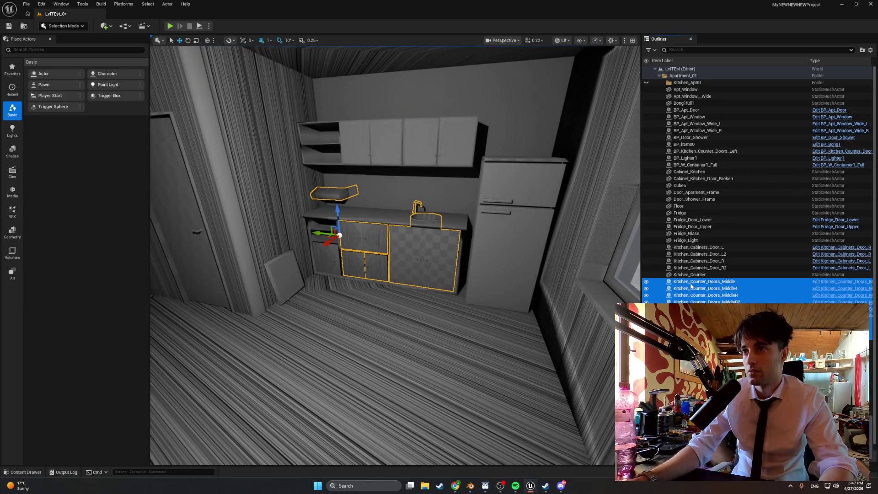
drag(692, 285, 689, 83)
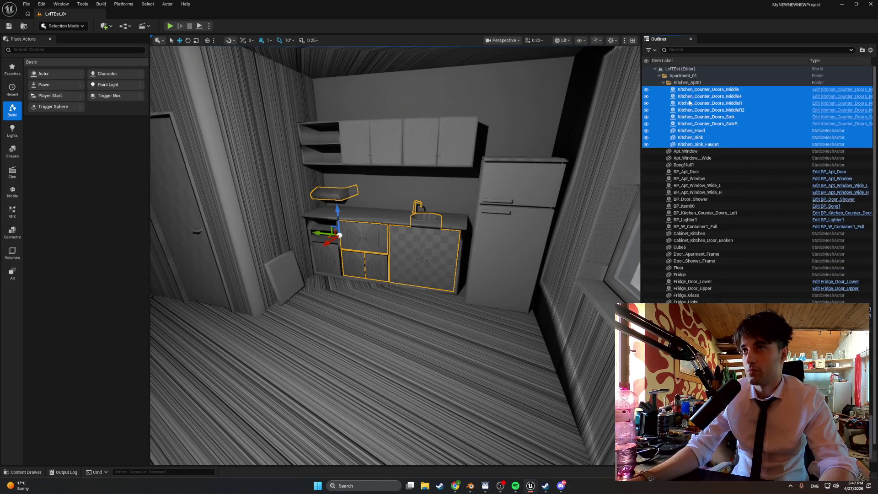
click(691, 152)
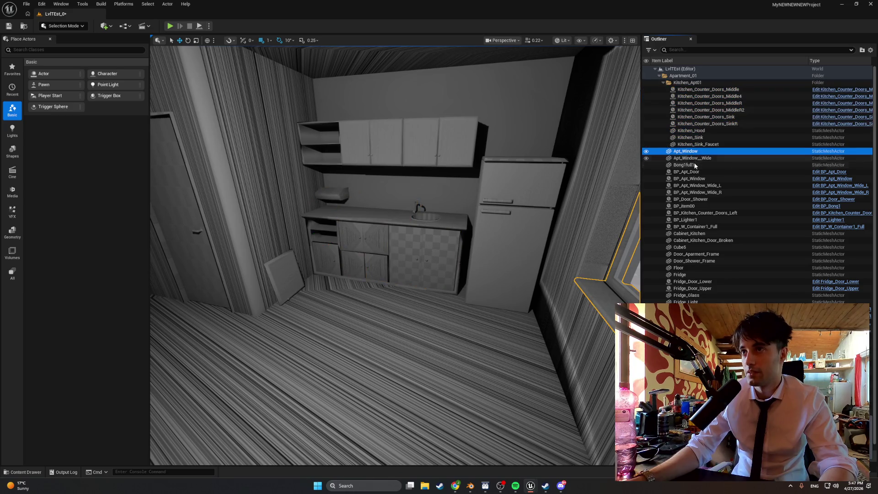
click(693, 213)
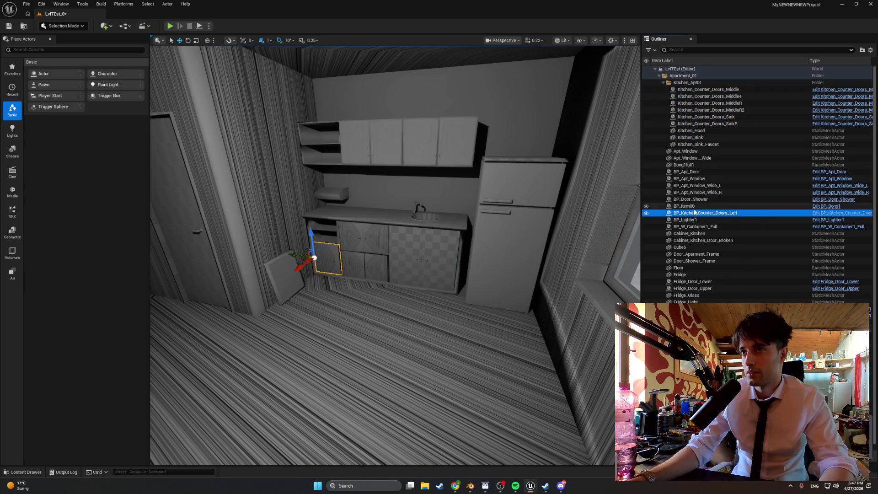
drag(700, 217, 688, 83)
Move the Fridge and both fridge doors into Kitchen_Apt01
click(692, 288)
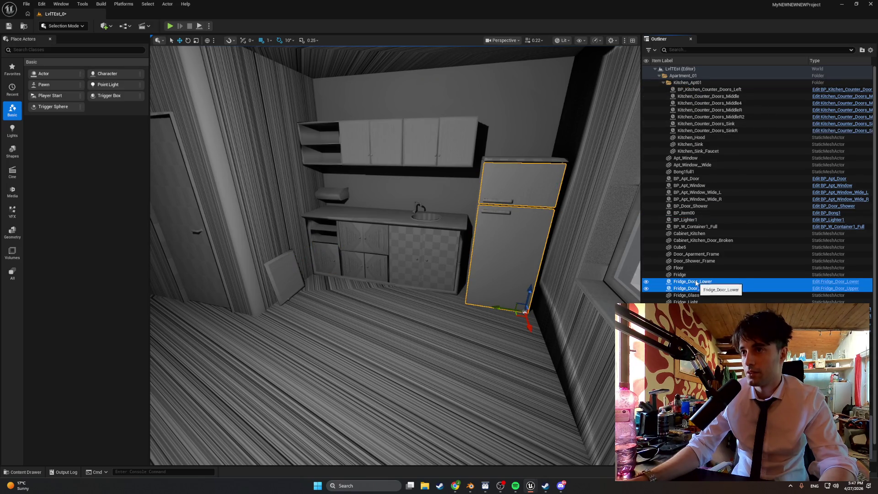
shift+click(693, 275)
key(f)
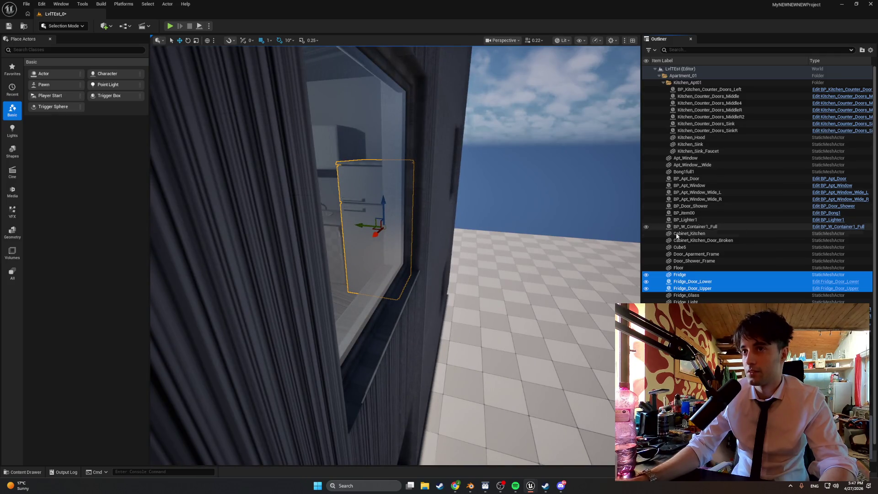
mouse_move(697, 279)
mouse_down()
mouse_move(698, 82)
mouse_move(688, 84)
mouse_up()
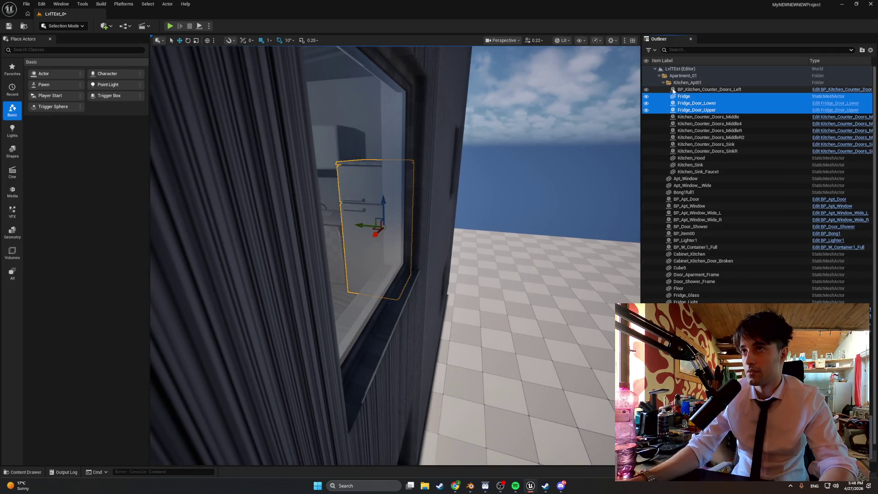
click(664, 83)
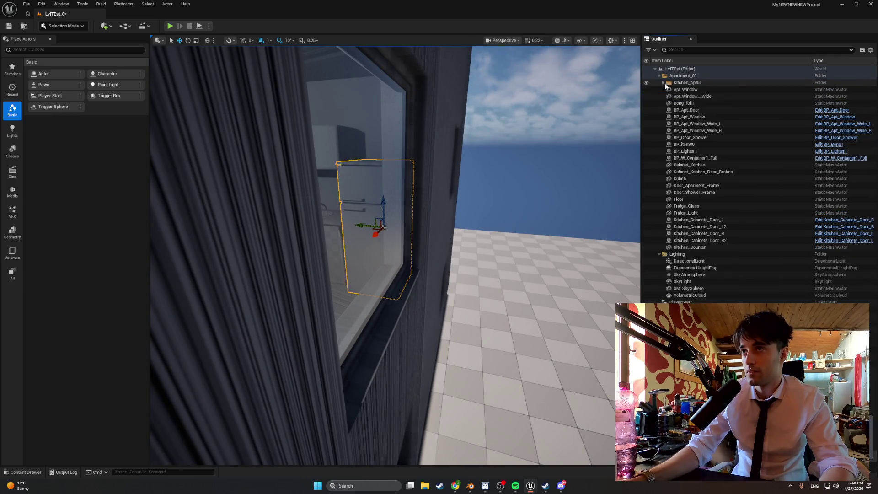
Move the Kitchen_Cabinets doors and Kitchen_Counter into Kitchen_Apt01
click(696, 241)
click(694, 247)
shift+click(698, 220)
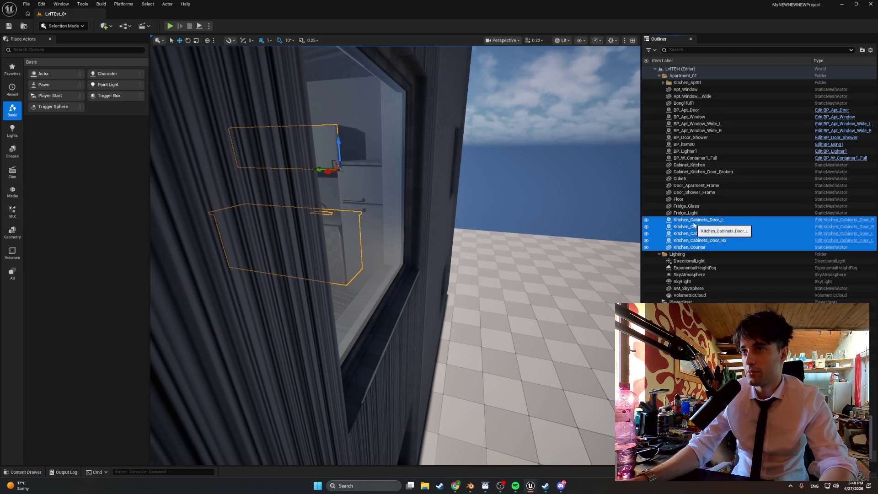
mouse_move(698, 220)
mouse_down()
mouse_move(698, 88)
mouse_move(691, 84)
mouse_up()
click(663, 83)
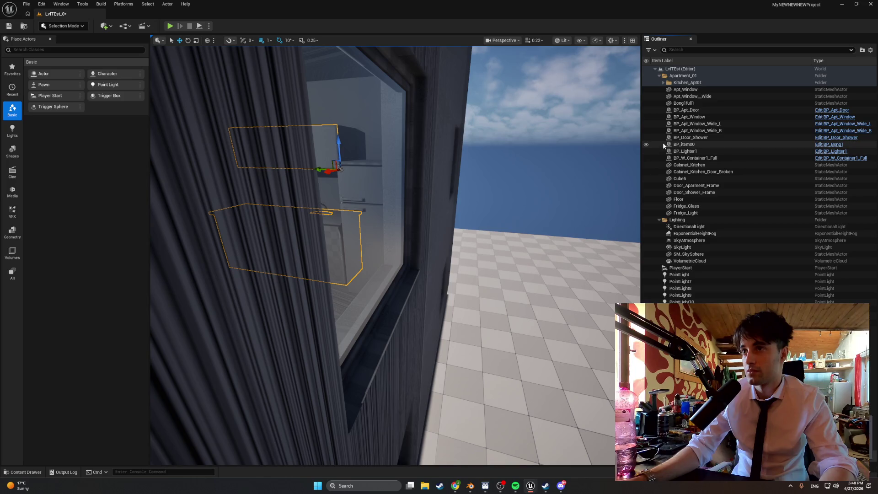
Move Fridge_Glass and Fridge_Light into Kitchen_Apt01
click(647, 198)
click(647, 199)
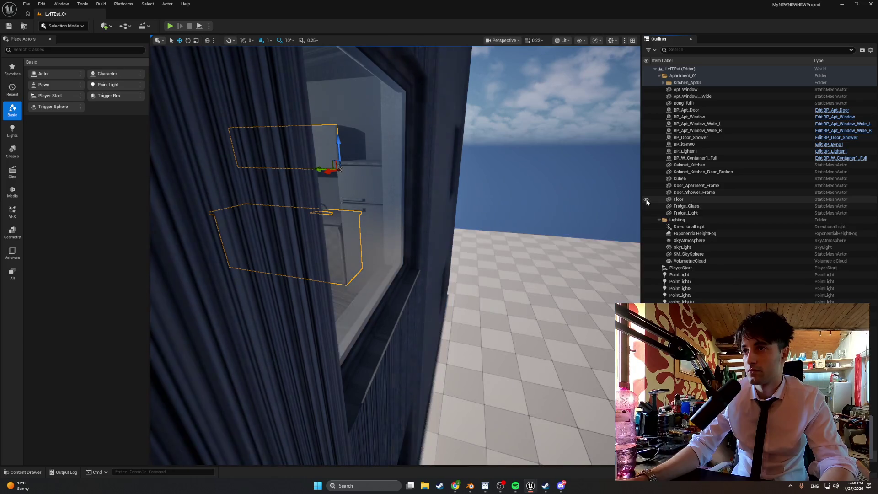
click(686, 207)
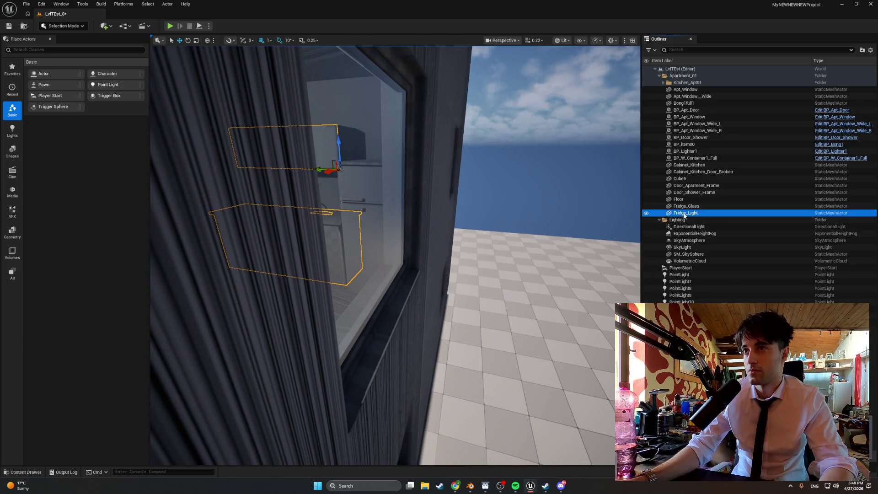
ctrl+click(687, 213)
drag(687, 173, 685, 85)
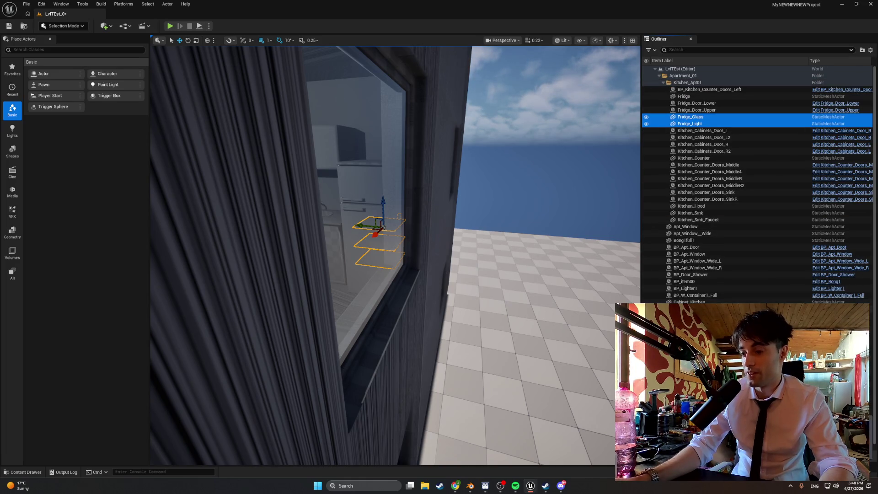
click(663, 82)
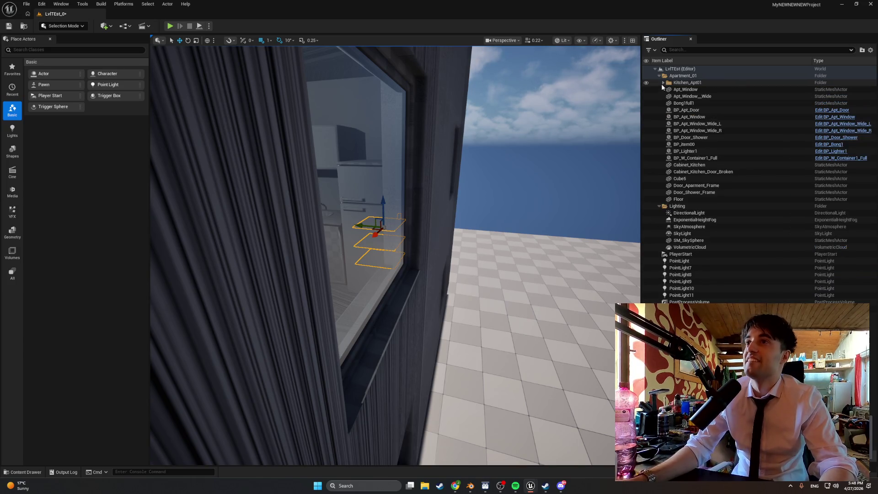
Move the kitchen hood lower and further right on the wall
right_drag(383, 209, 369, 237)
click(382, 209)
mouse_move(383, 245)
mouse_down()
mouse_move(341, 265)
mouse_move(414, 257)
mouse_up()
right_drag(414, 258, 413, 273)
Inspect the hood from below in Unlit shading, then start a play-test
right_drag(457, 134, 457, 134)
click(561, 40)
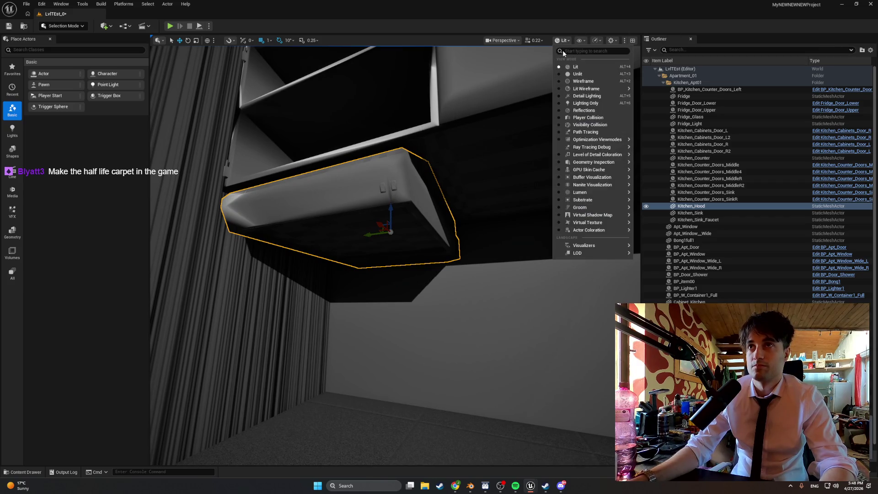
click(568, 75)
right_drag(510, 149, 510, 149)
right_drag(417, 198, 418, 198)
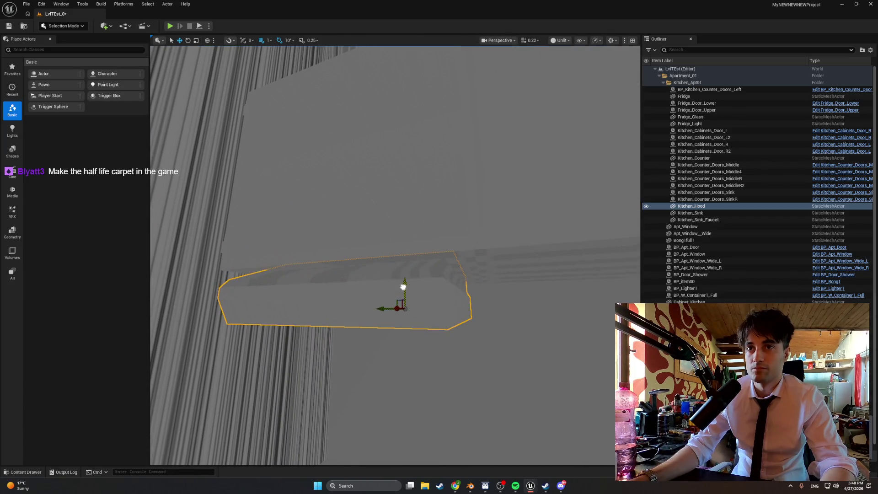
right_drag(402, 293, 403, 293)
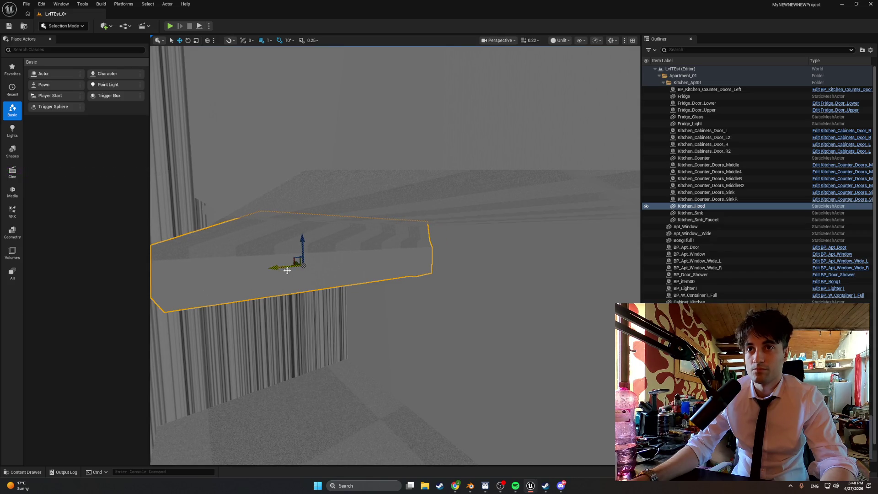
right_drag(287, 270, 287, 271)
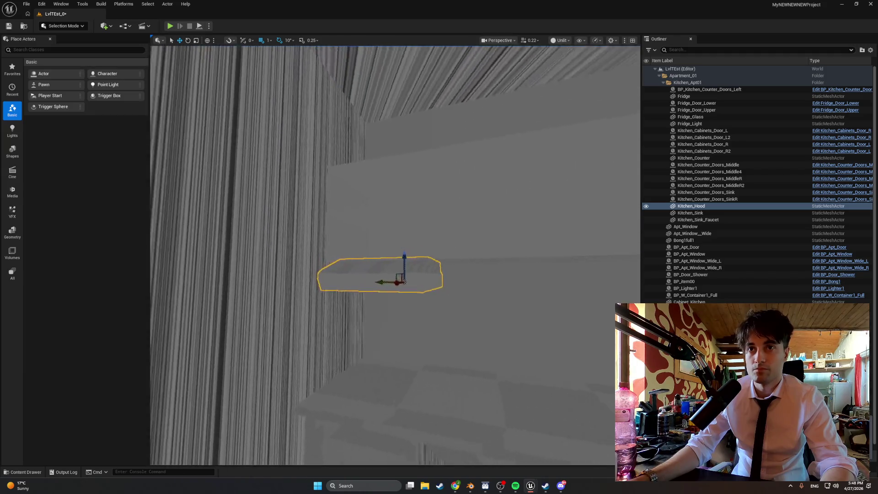
right_drag(401, 255, 402, 255)
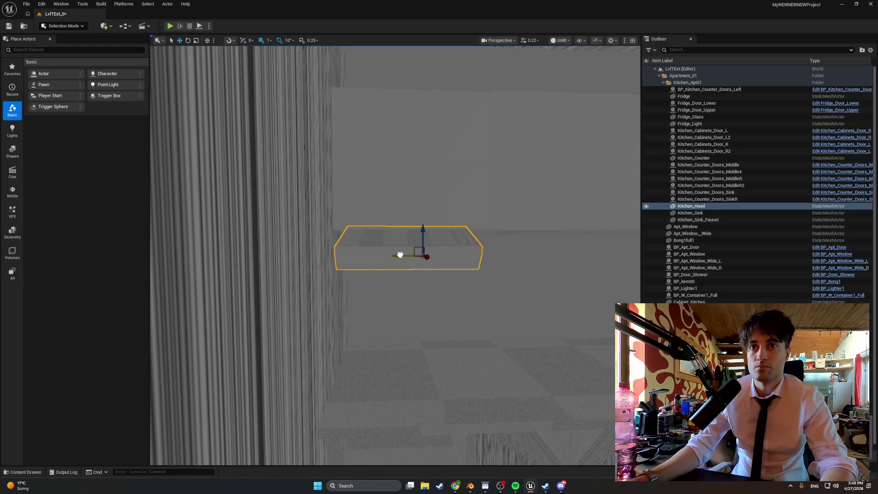
click(170, 27)
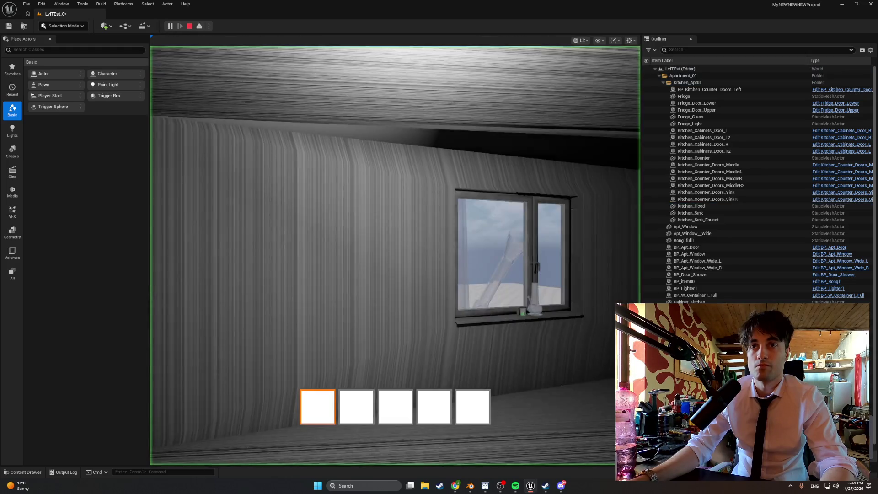
Walk up to the hood and back to view the counter, then end the play-test
key(w)
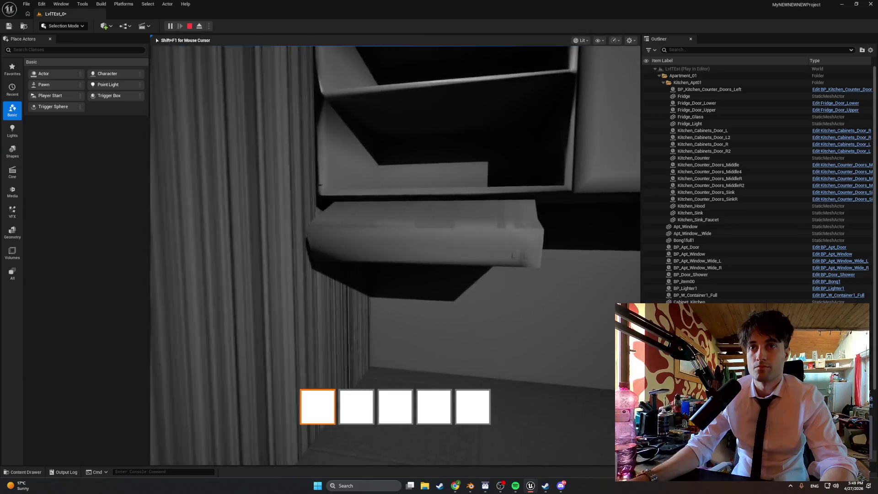
key(s)
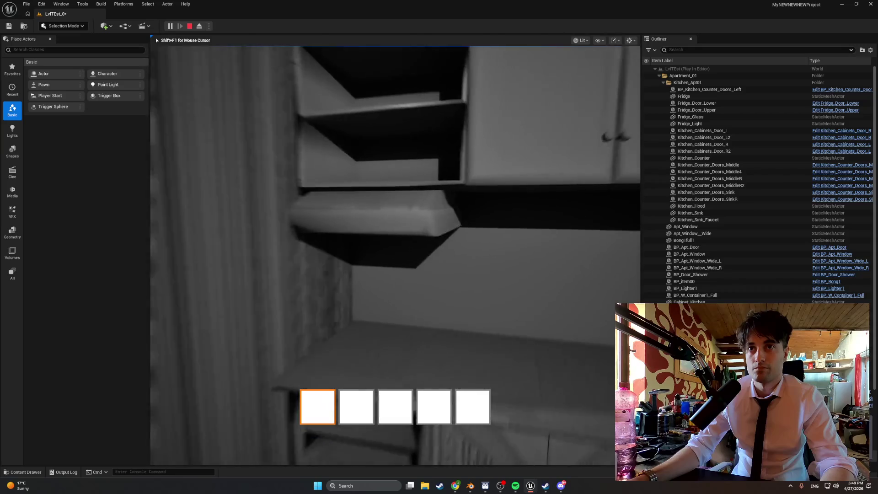
key(Escape)
mouse_move(303, 201)
mouse_down()
mouse_move(333, 233)
mouse_move(411, 241)
mouse_move(428, 289)
mouse_move(444, 294)
mouse_up()
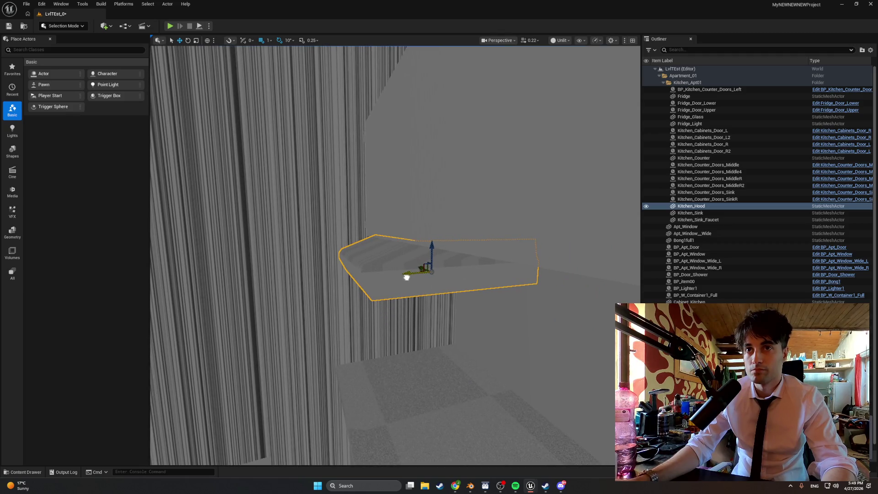
mouse_move(412, 269)
mouse_down()
mouse_move(433, 315)
mouse_move(383, 296)
mouse_move(349, 323)
mouse_move(399, 281)
mouse_up()
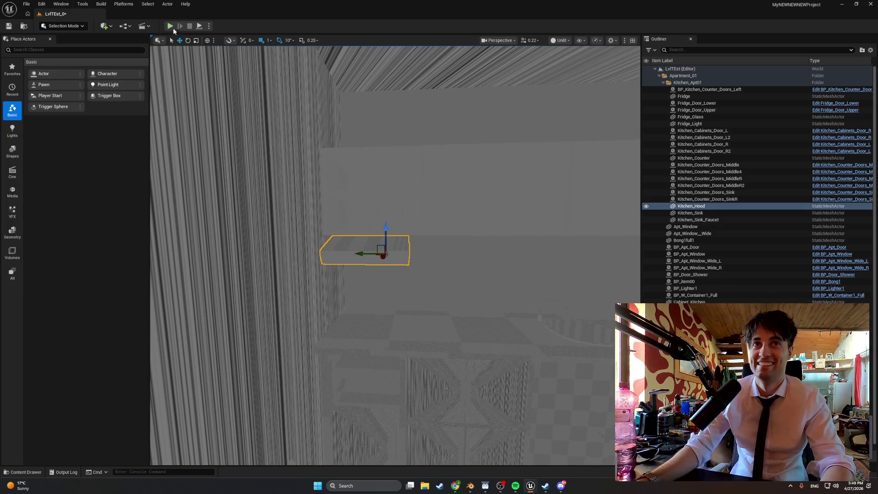
click(172, 28)
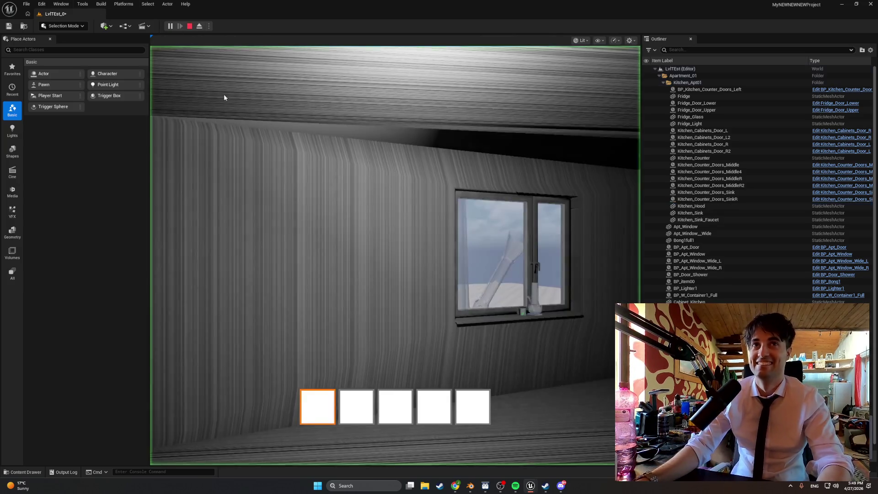
click(273, 142)
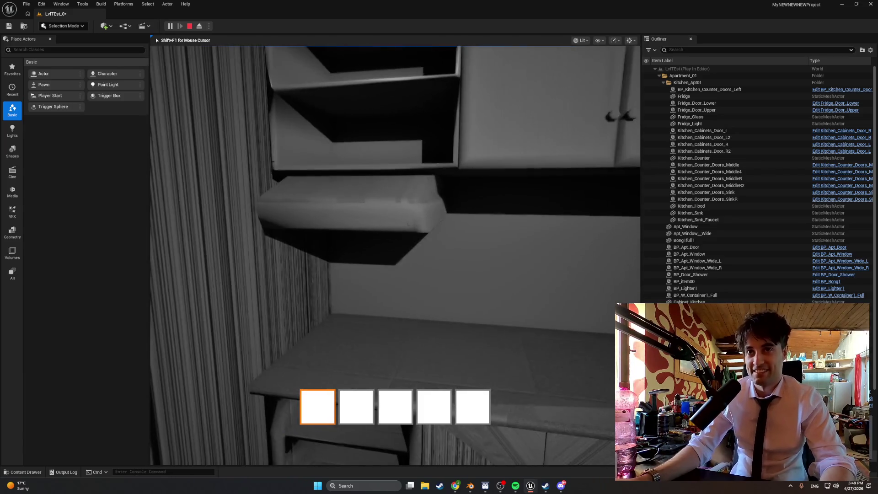
key(Escape)
right_drag(473, 280, 472, 281)
right_drag(290, 209, 290, 209)
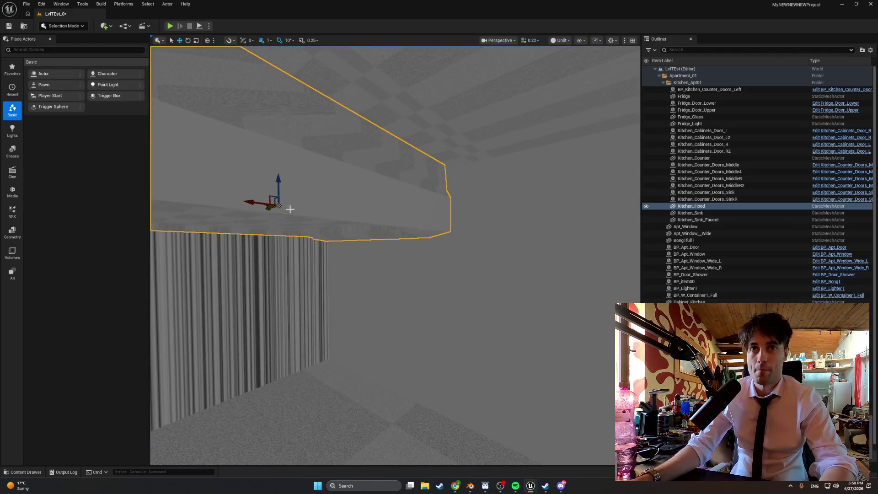
Open the Kitchen_Hood mesh and set Collision Complexity to Use Complex Collision As Simple
right_click(323, 212)
click(339, 237)
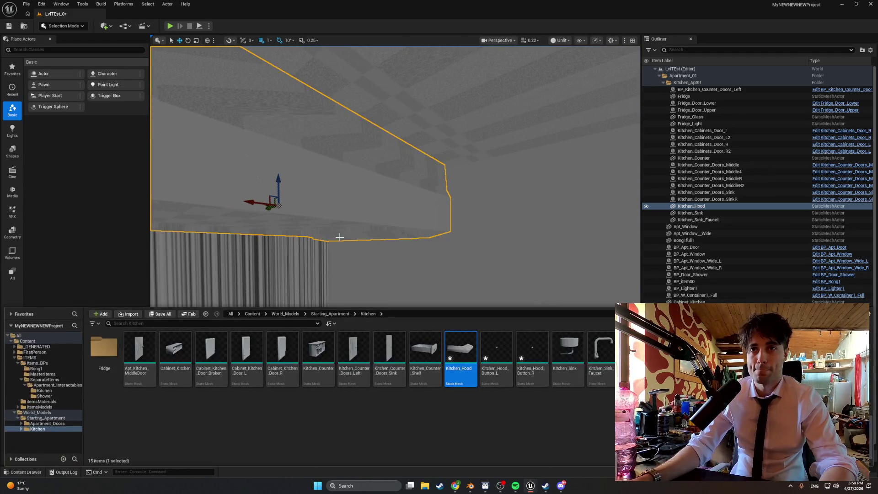
double_click(450, 347)
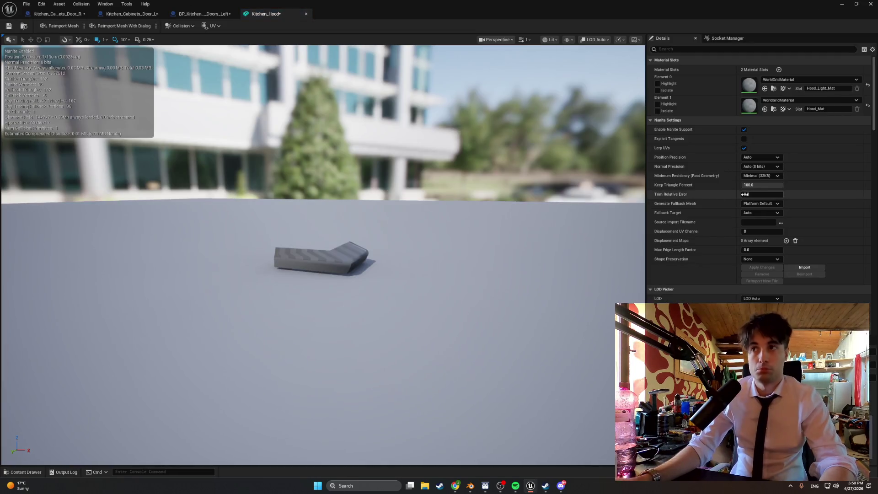
scroll(742, 193, down, 5)
scroll(742, 193, down, 5)
click(770, 115)
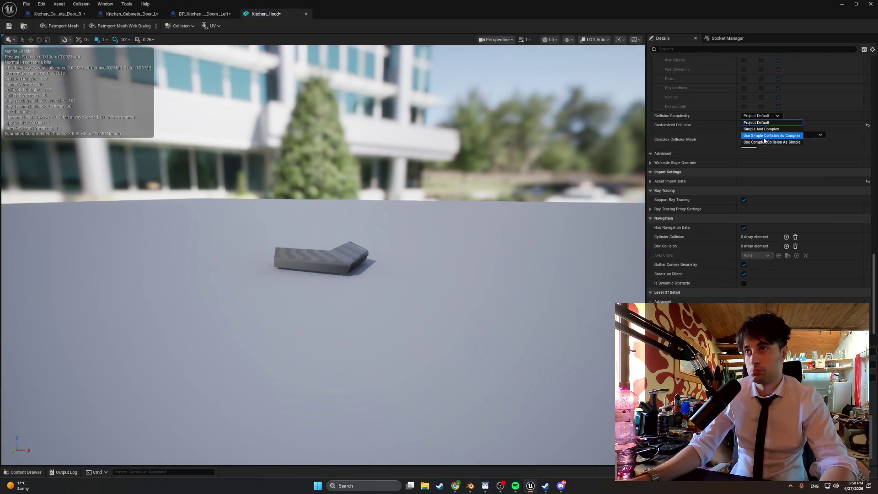
click(764, 142)
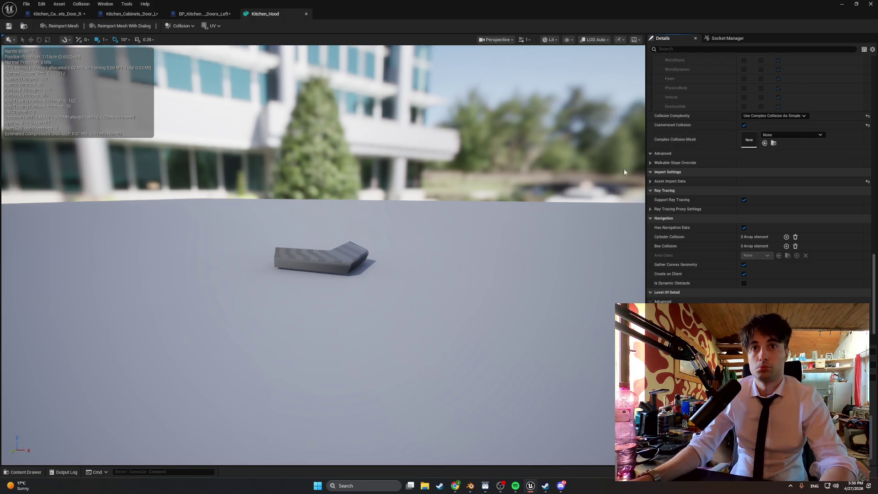
scroll(679, 167, down, 10)
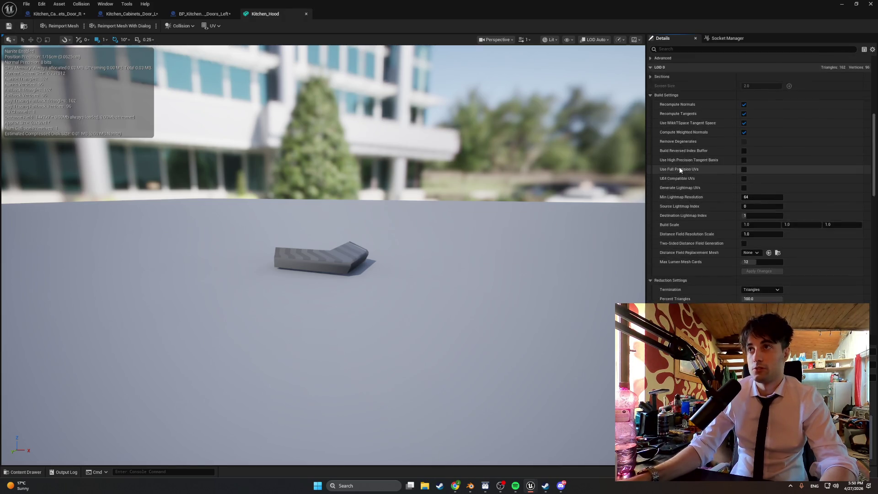
scroll(679, 168, up, 5)
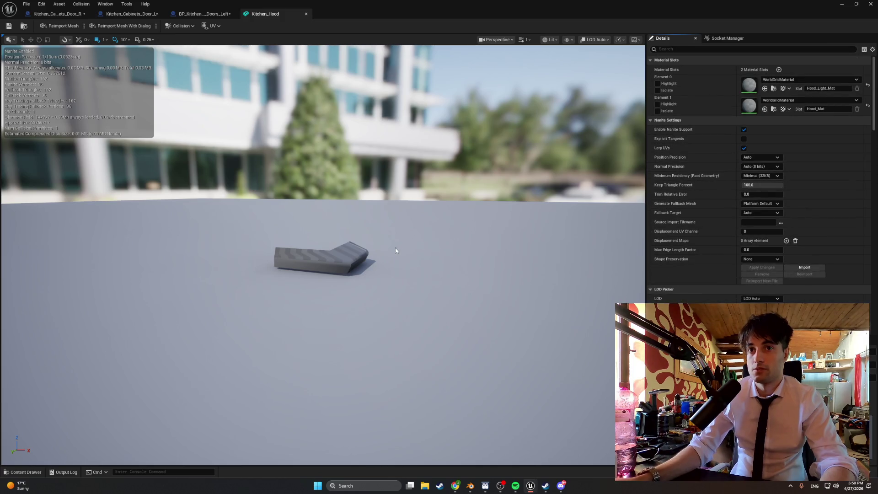
mouse_move(396, 250)
mouse_down()
mouse_move(389, 279)
mouse_move(384, 249)
mouse_up()
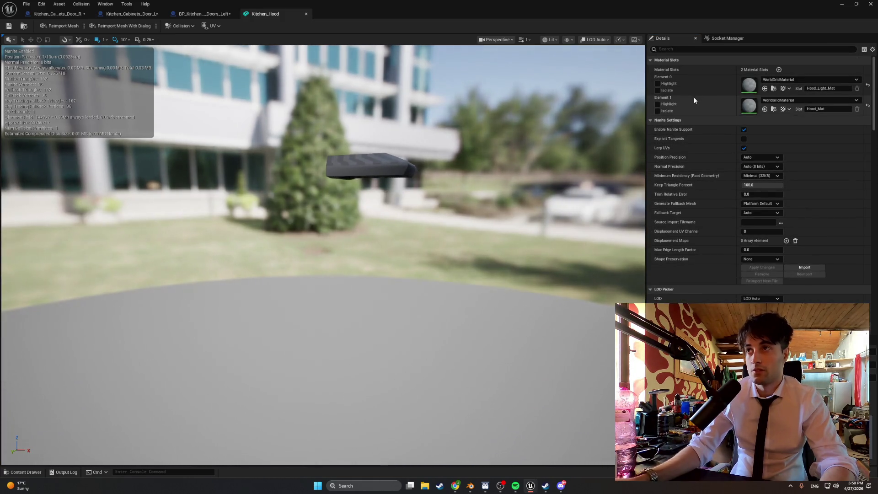
click(808, 80)
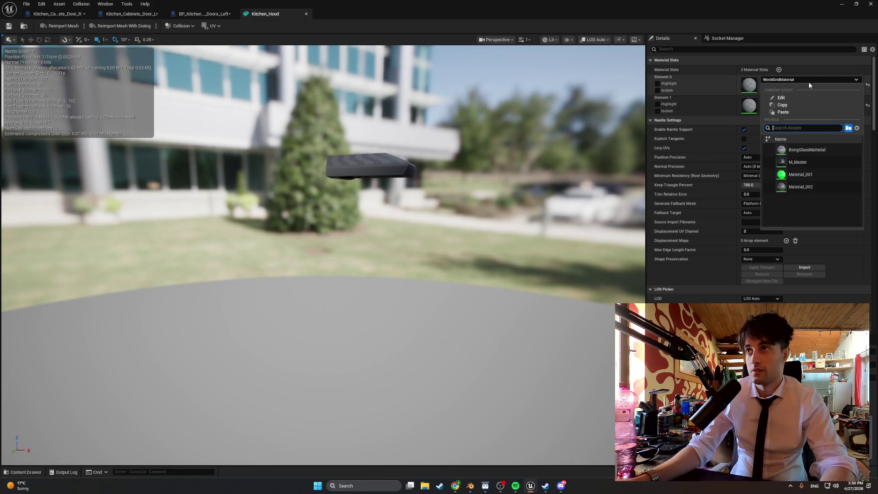
Assign BongGlassMaterial to Element 0 and Material_002 to Element 1
click(807, 150)
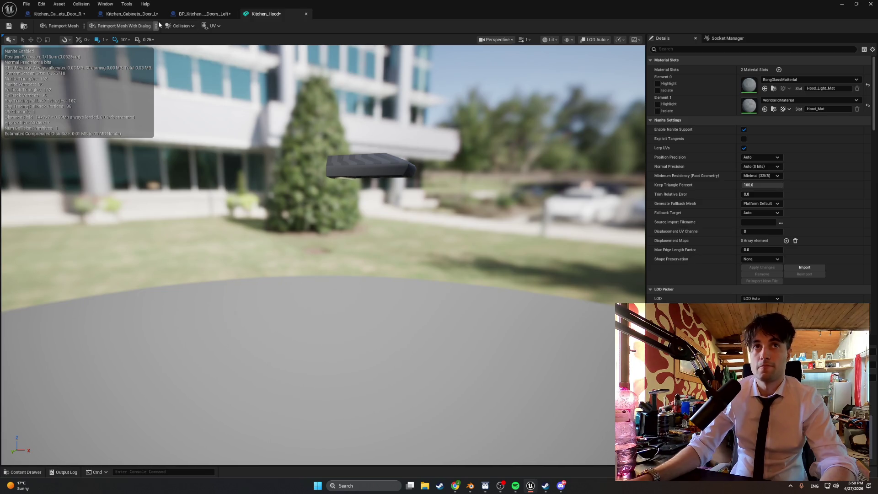
click(794, 102)
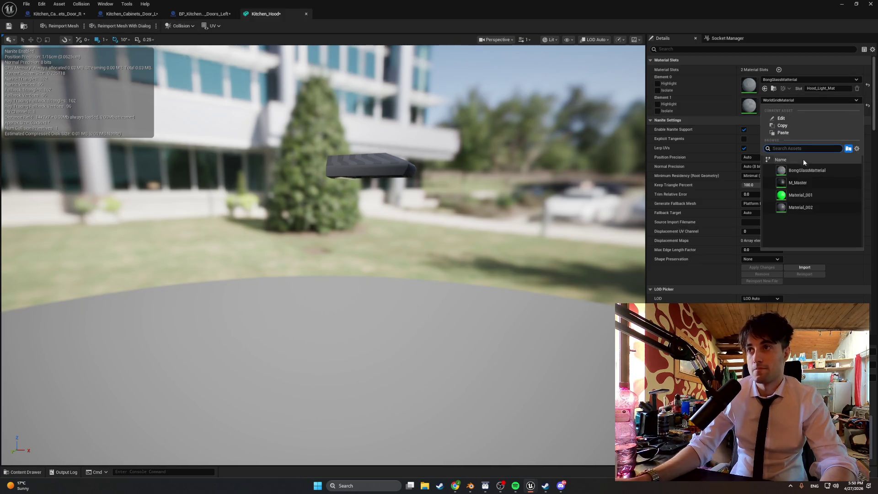
click(799, 207)
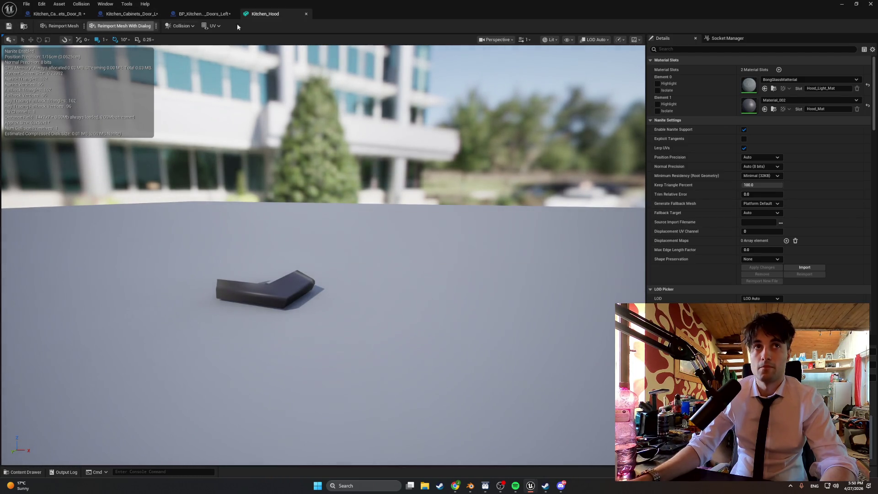
Play-test the kitchen to check the hood, then stop the play-test
click(842, 3)
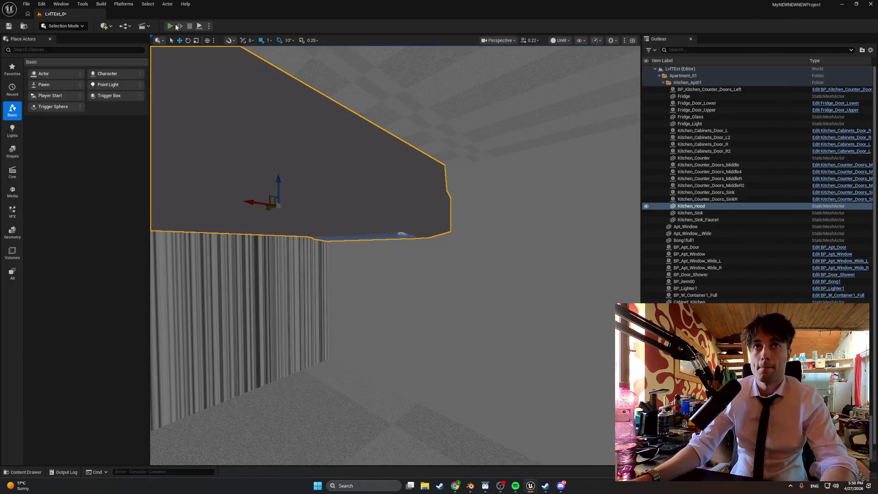
click(175, 26)
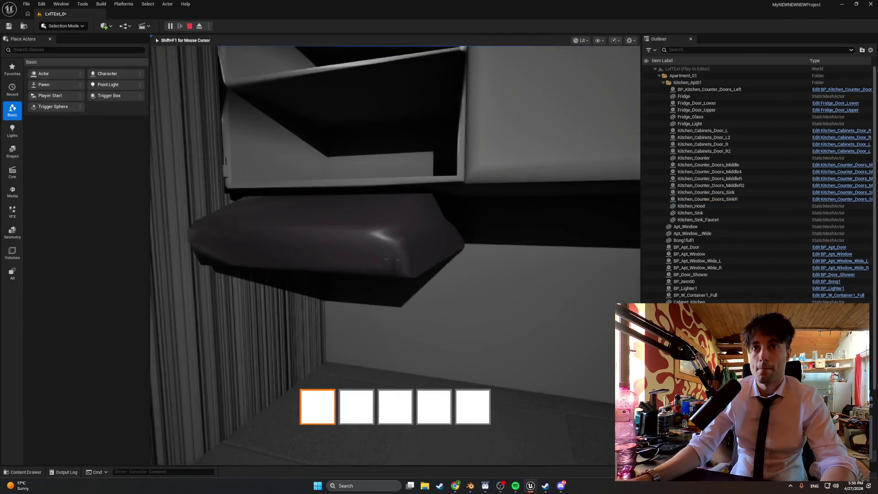
key(s)
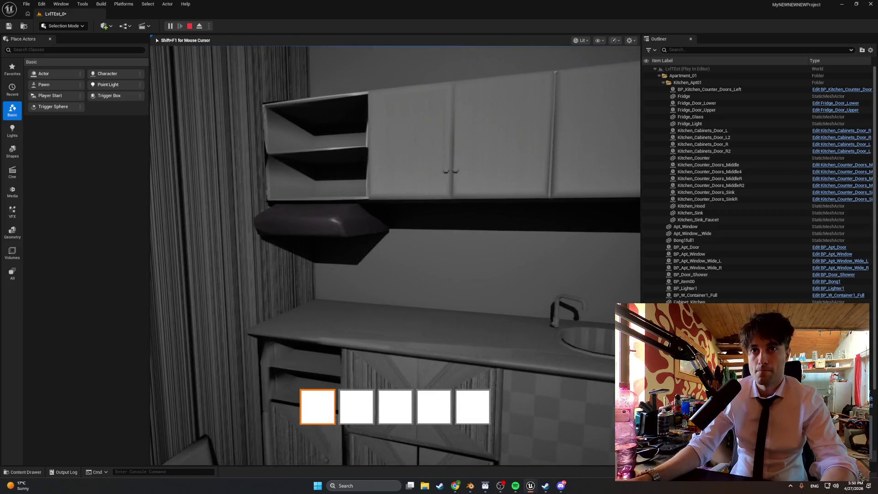
key(Escape)
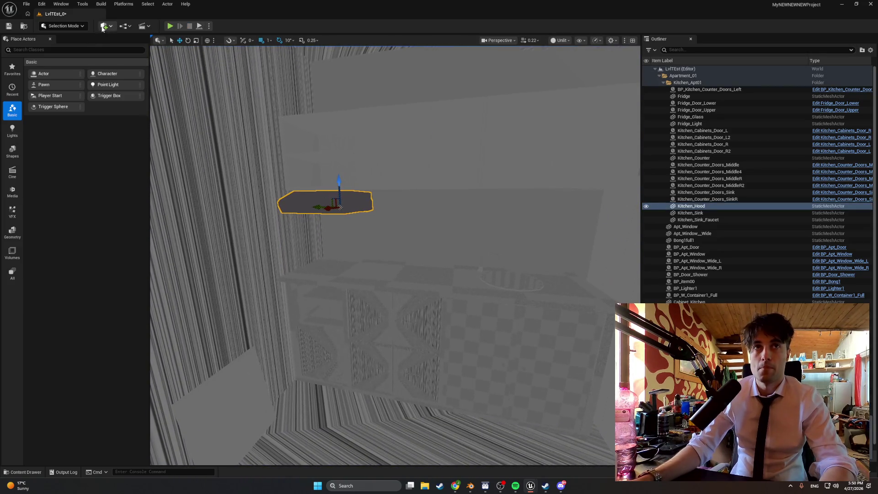
Add a point light to the kitchen and switch the viewport to Lit rendering
click(104, 26)
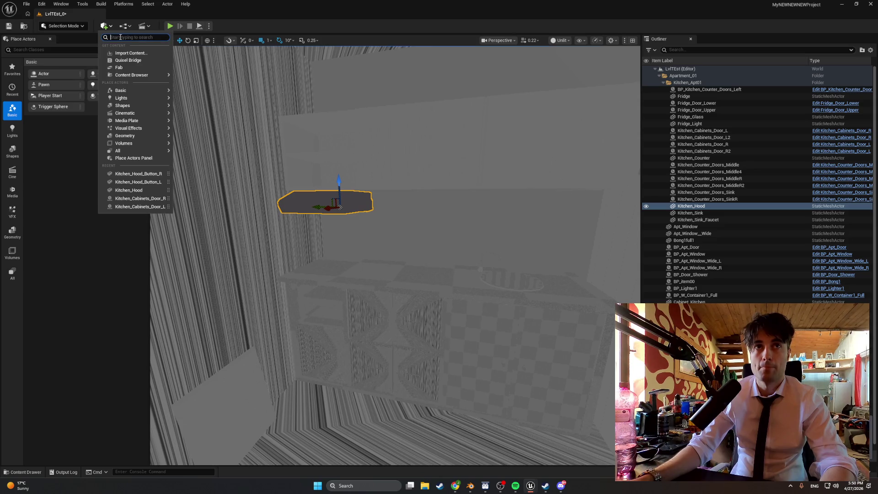
text(point)
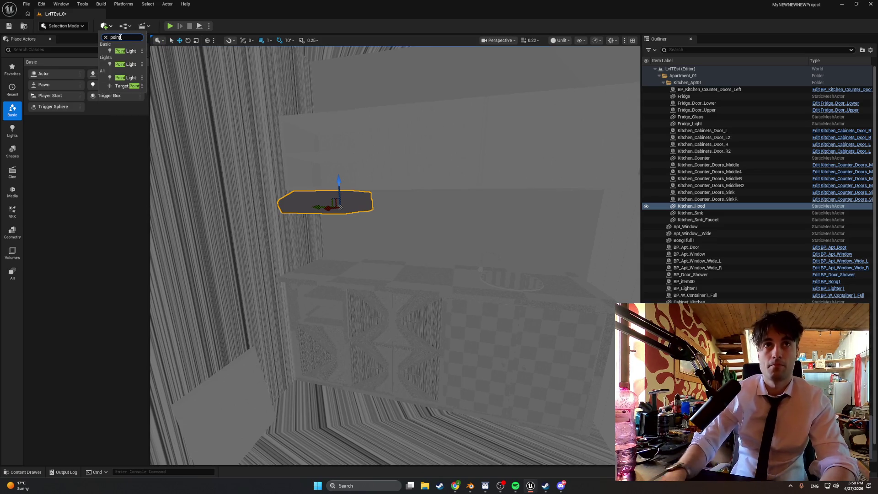
click(121, 51)
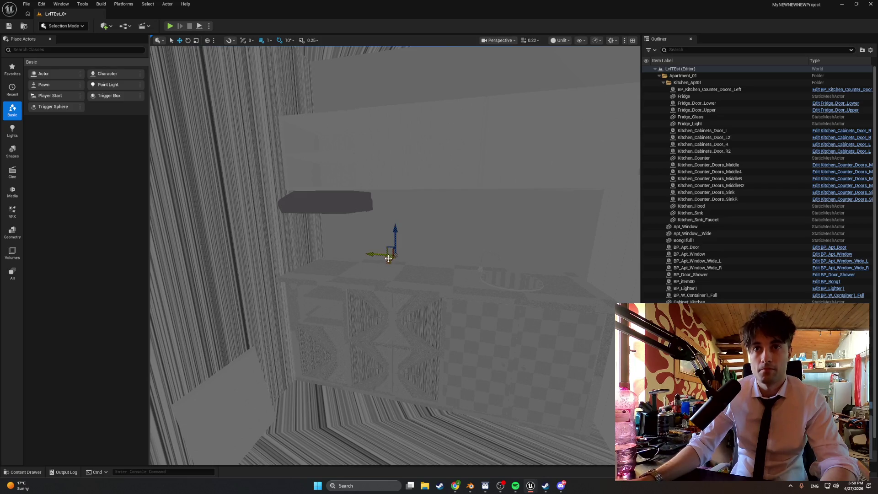
click(559, 41)
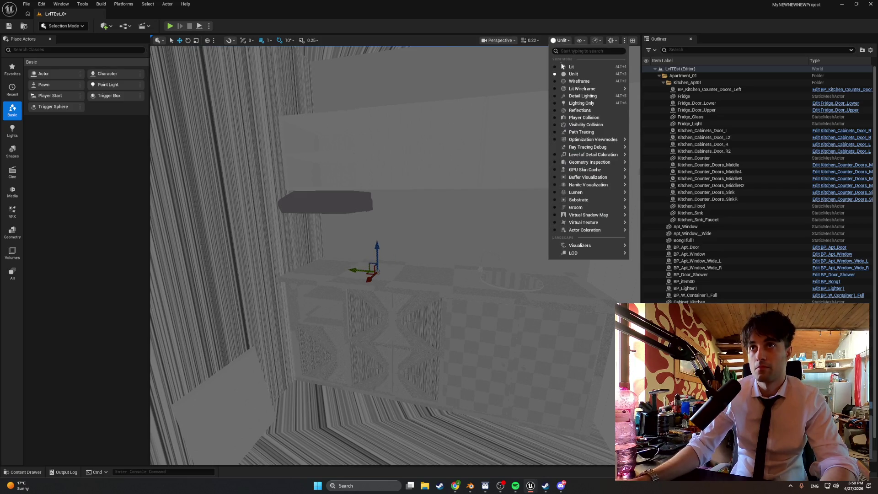
click(564, 67)
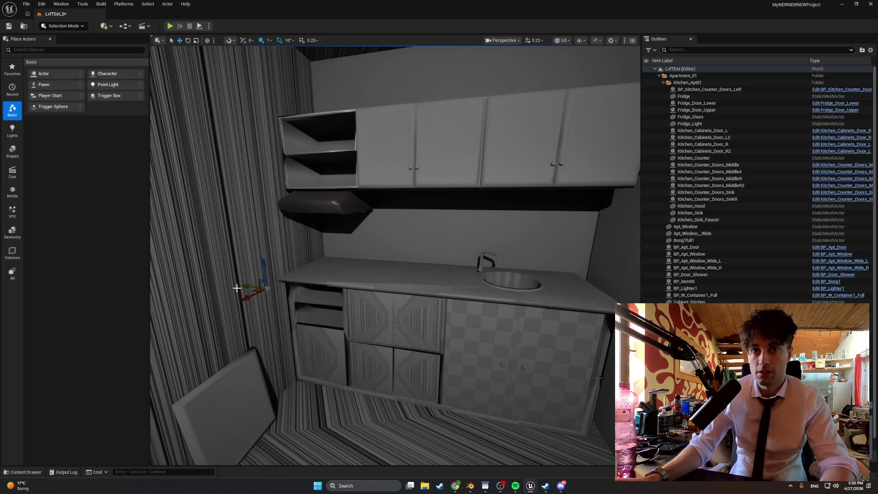
Move PointLight2 onto the counter near the sink, then toward the wall corner
drag(253, 287, 453, 271)
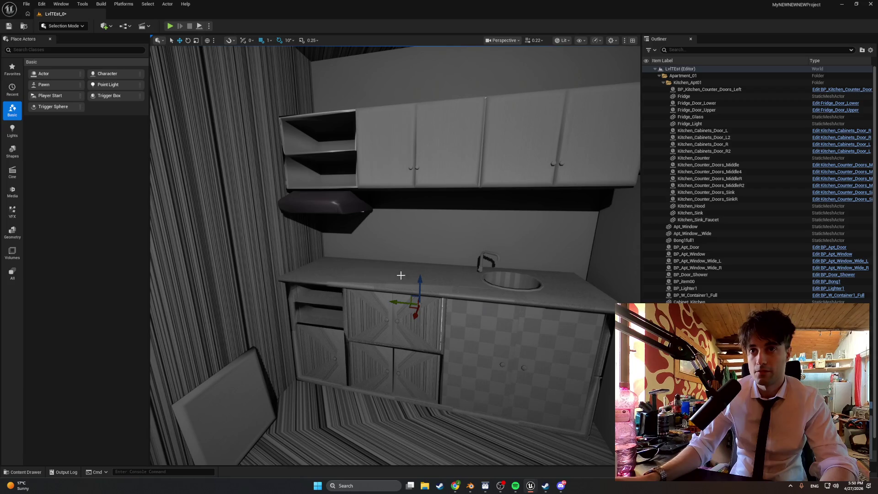
right_drag(420, 283, 454, 231)
drag(496, 251, 293, 255)
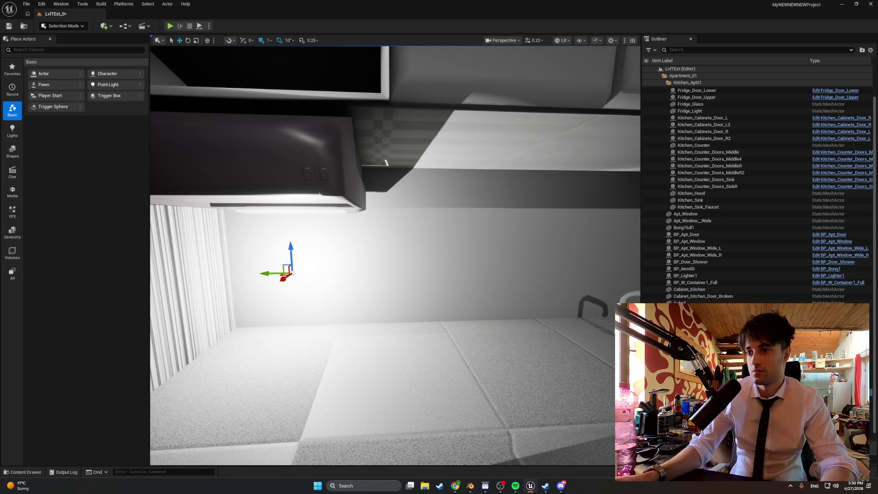
Enlarge the Details panel and bring the view up under the range hood
mouse_move(718, 301)
mouse_down()
mouse_move(720, 143)
mouse_move(728, 188)
mouse_up()
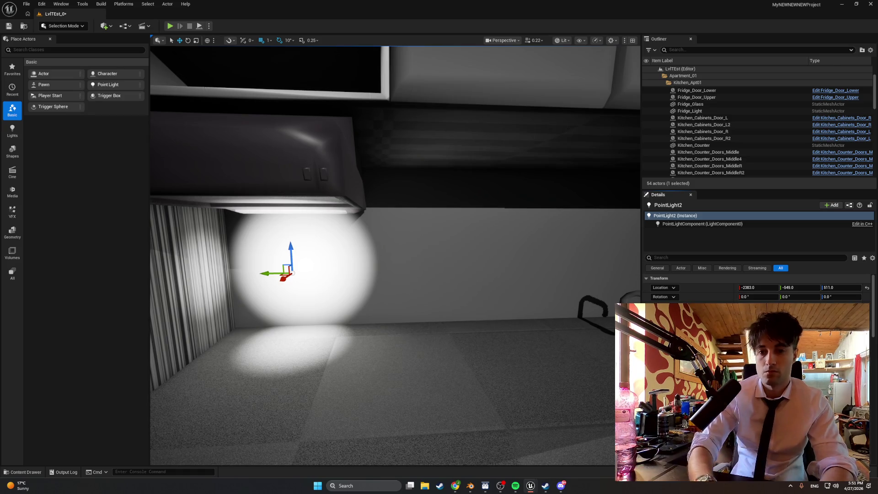
mouse_move(425, 288)
middle_down()
mouse_move(493, 271)
mouse_move(431, 267)
mouse_move(478, 272)
middle_up()
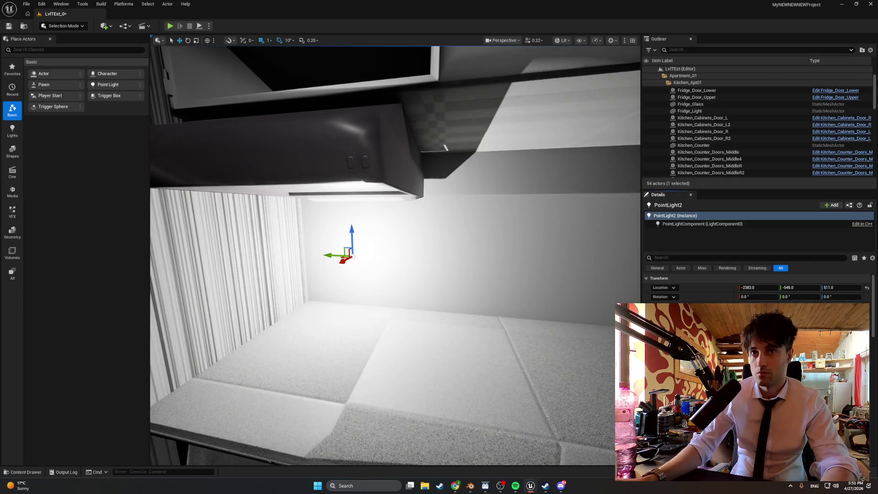
alt+drag(497, 312, 458, 274)
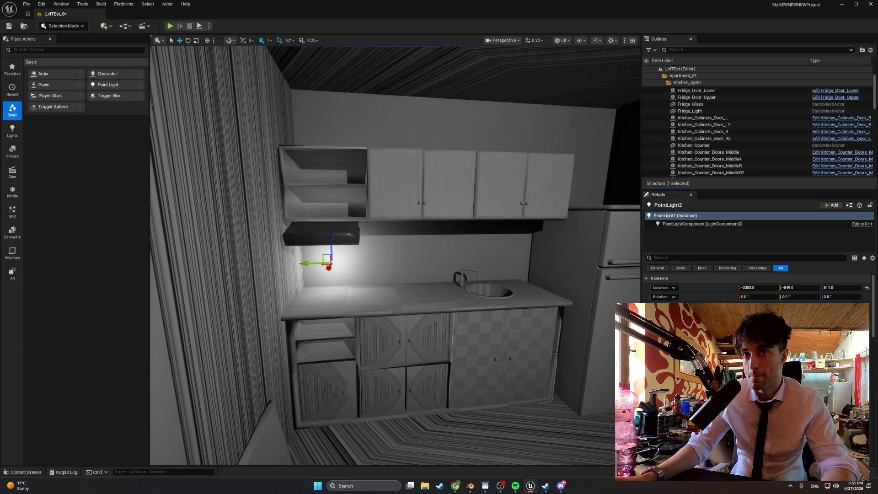
key(w)
right_drag(452, 338, 452, 326)
Raise PointLight2 under the range hood to about Z 530 and run a brief play-test
drag(425, 275, 427, 194)
mouse_move(441, 222)
right_down()
mouse_move(421, 210)
mouse_move(441, 230)
right_up()
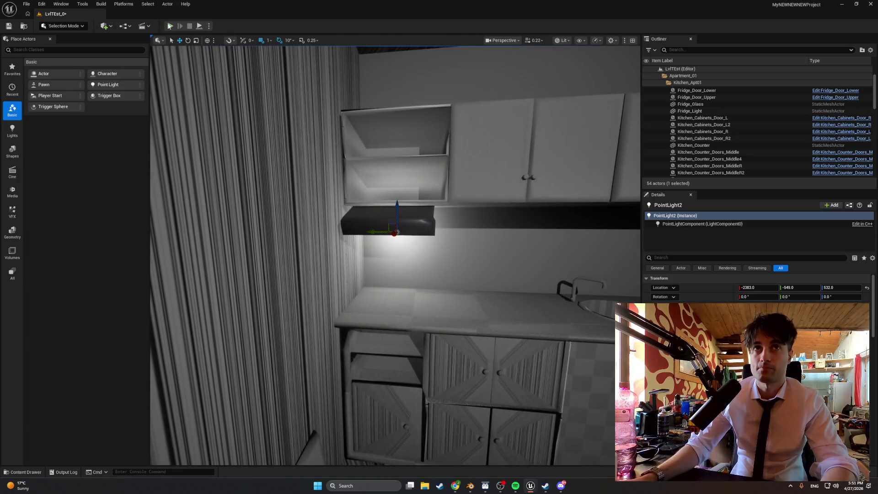
click(170, 26)
key(w)
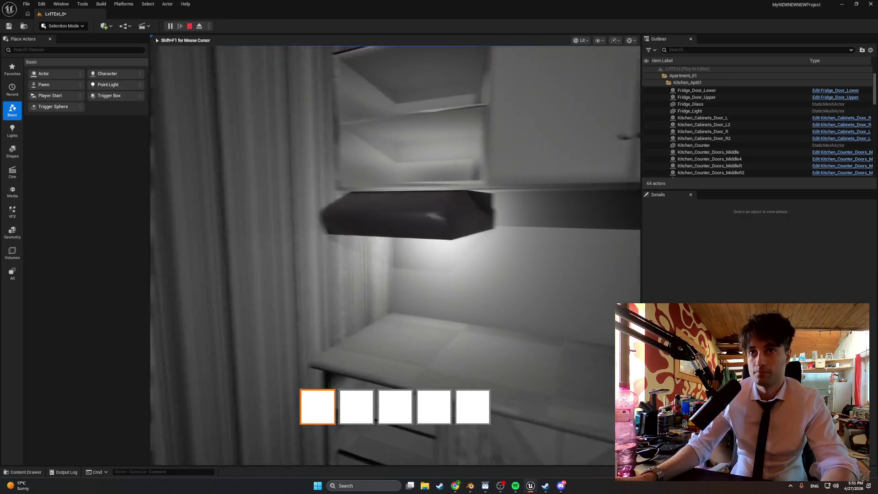
key(Escape)
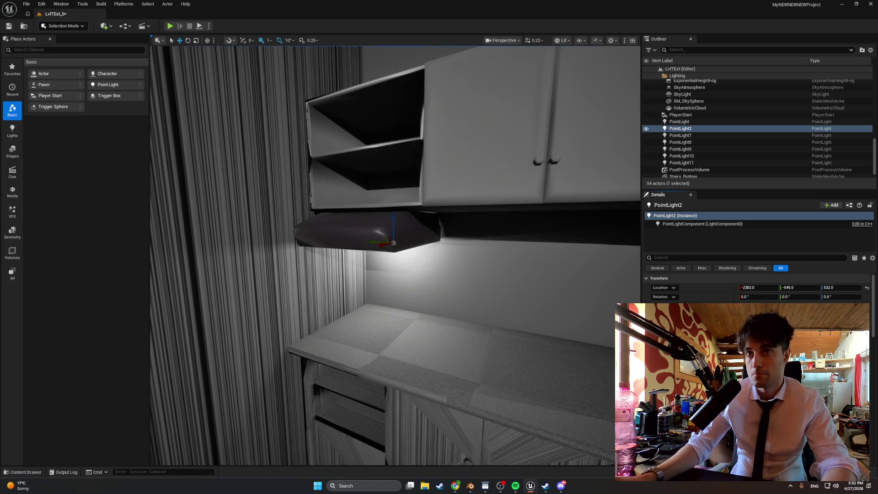
Play-test again, walking around the counter under the hood, then reselect the point light
right_drag(508, 327, 467, 322)
scroll(383, 232, up, 3)
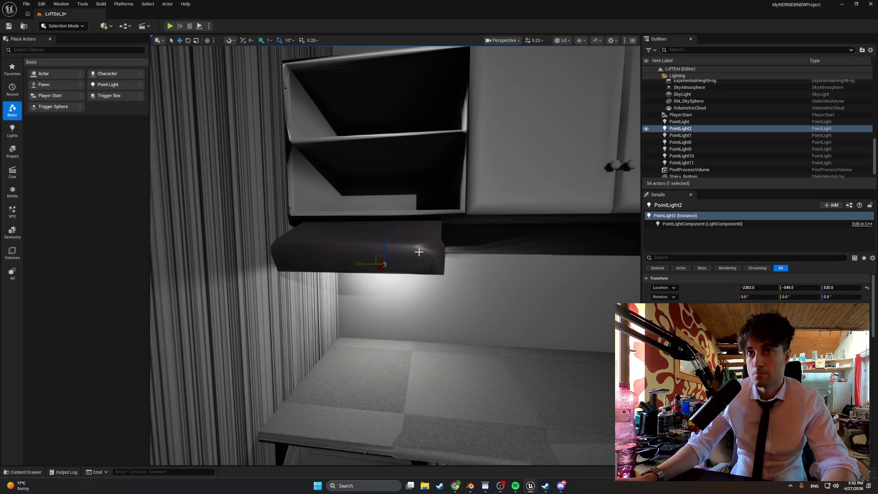
right_drag(419, 252, 202, 67)
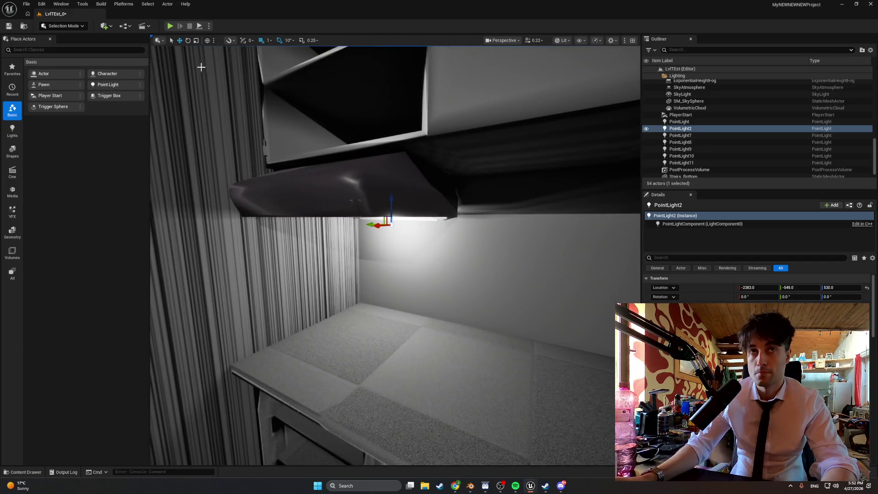
click(170, 26)
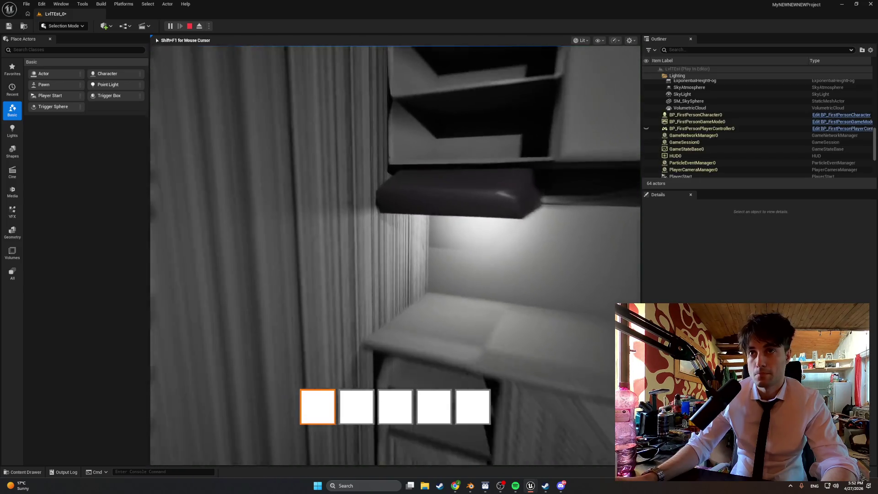
key(s)
key(w)
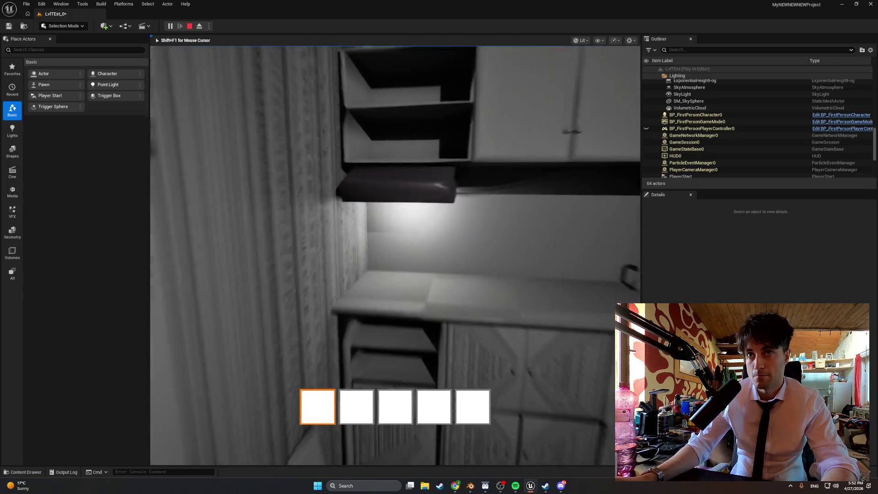
key(w)
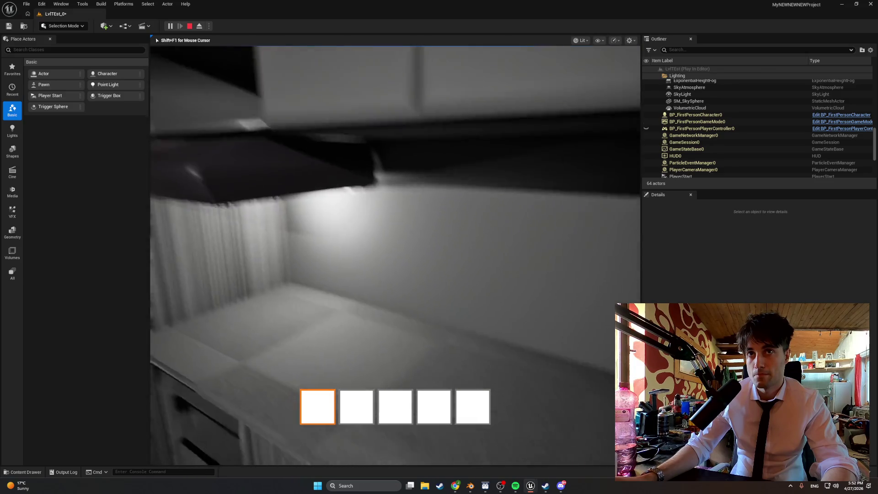
key(s)
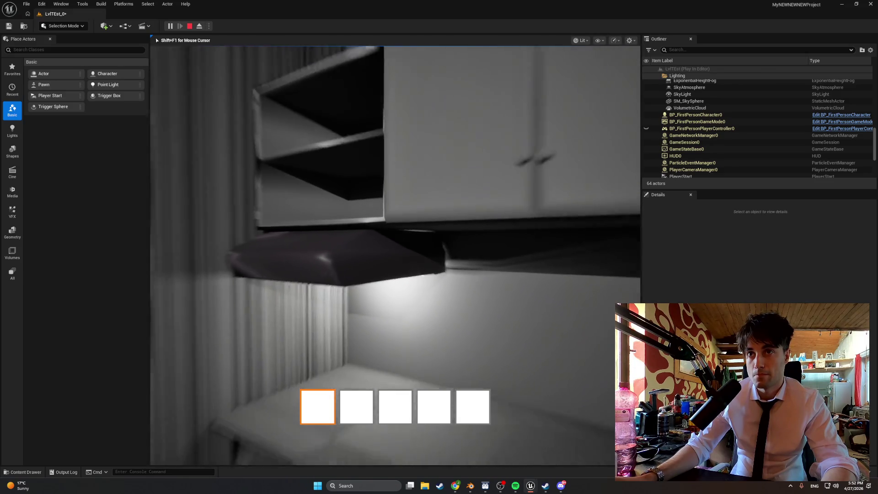
key(s)
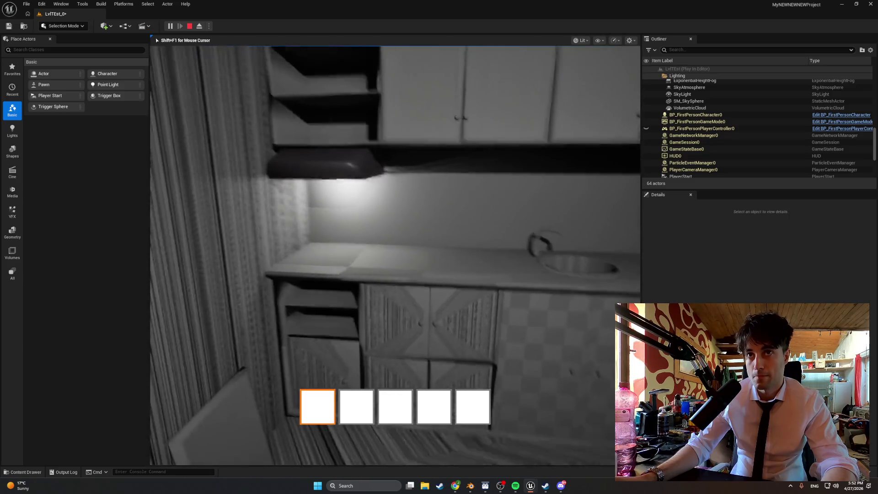
key(Escape)
click(533, 255)
Raise Kitchen_Hood one unit to Z 538, check it in a quick play-test, then reframe it
key(f)
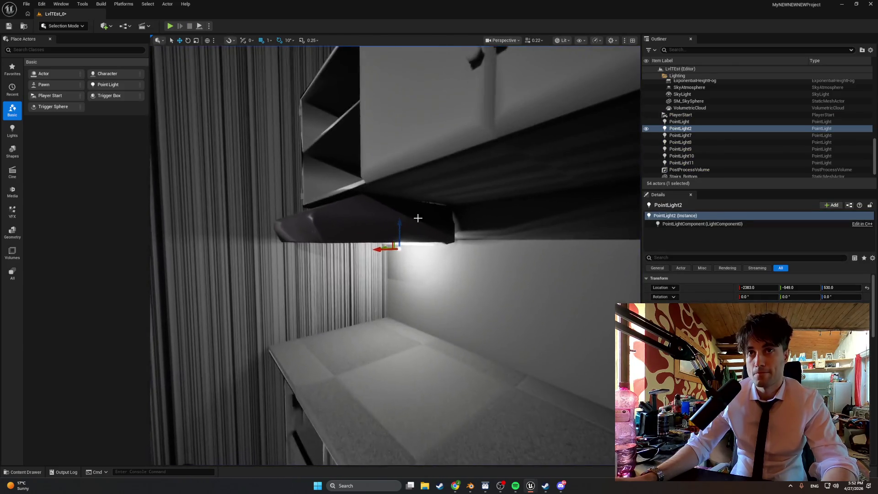
click(391, 215)
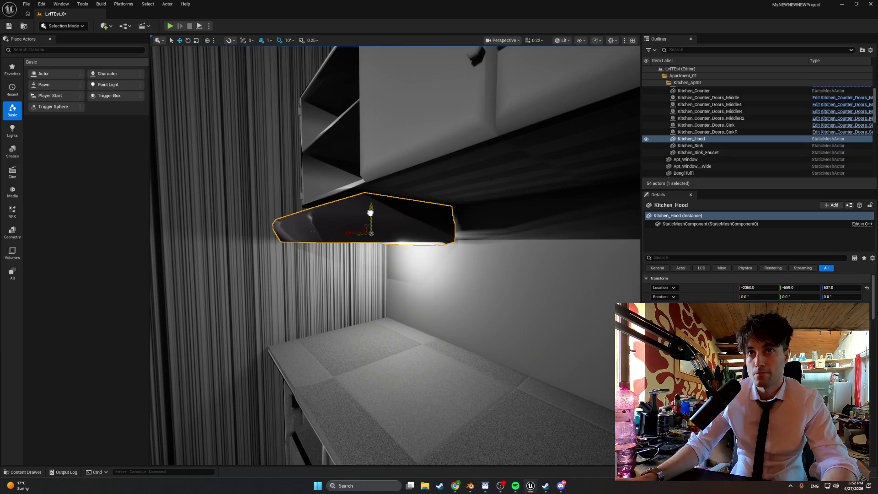
drag(370, 213, 370, 211)
click(169, 26)
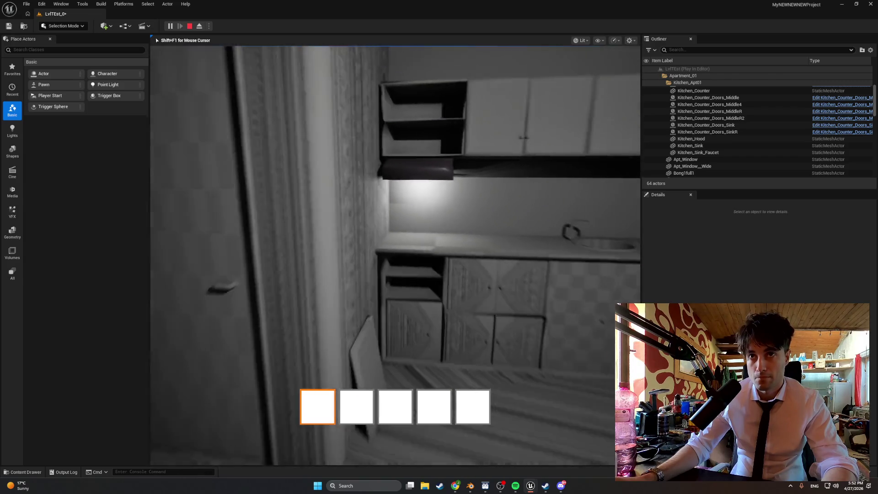
key(Escape)
key(f)
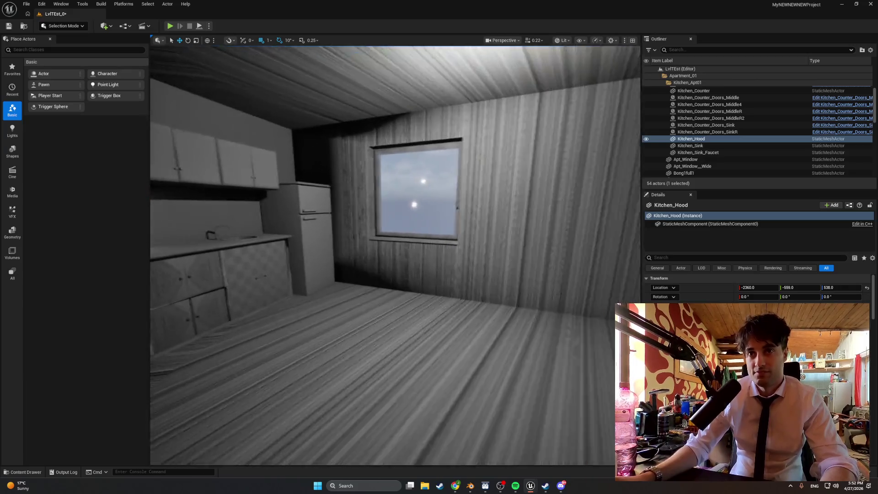
right_drag(492, 264, 493, 264)
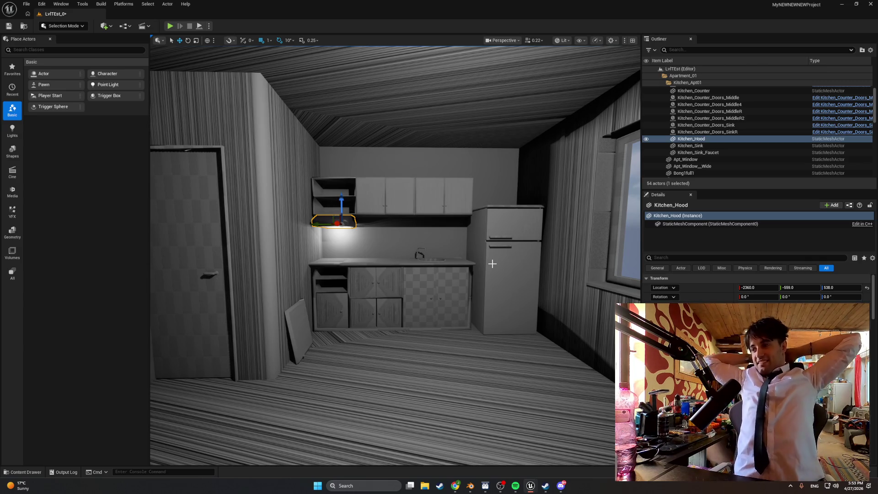
right_drag(480, 250, 480, 250)
right_drag(179, 63, 179, 63)
click(169, 26)
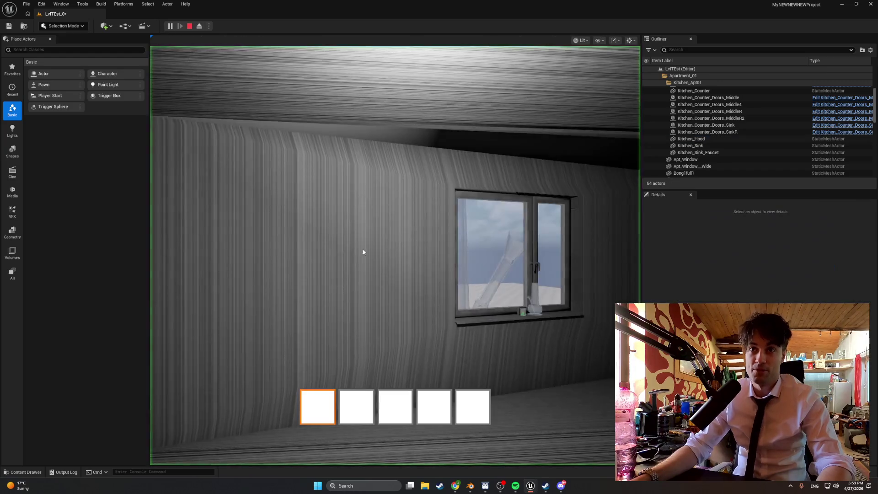
key(w)
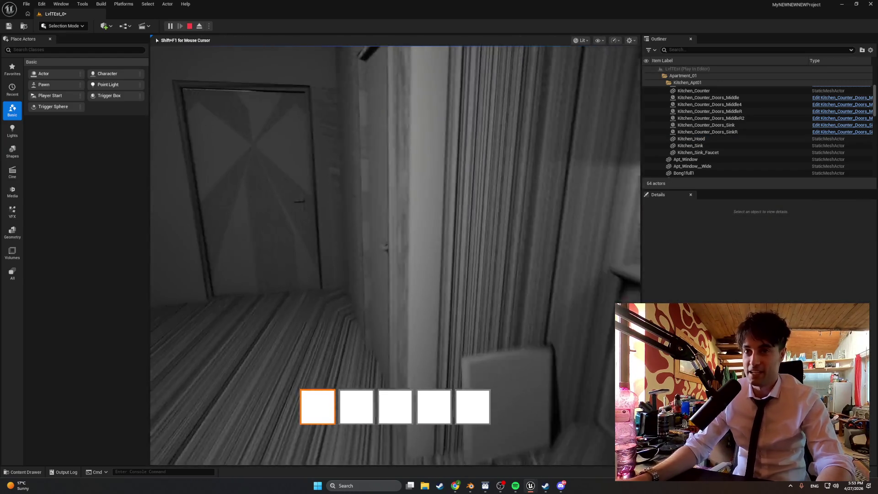
key(w)
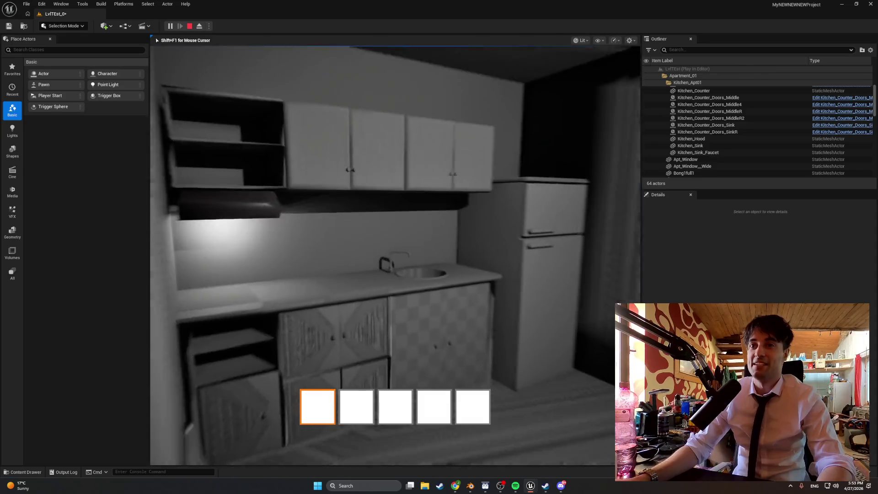
key(w)
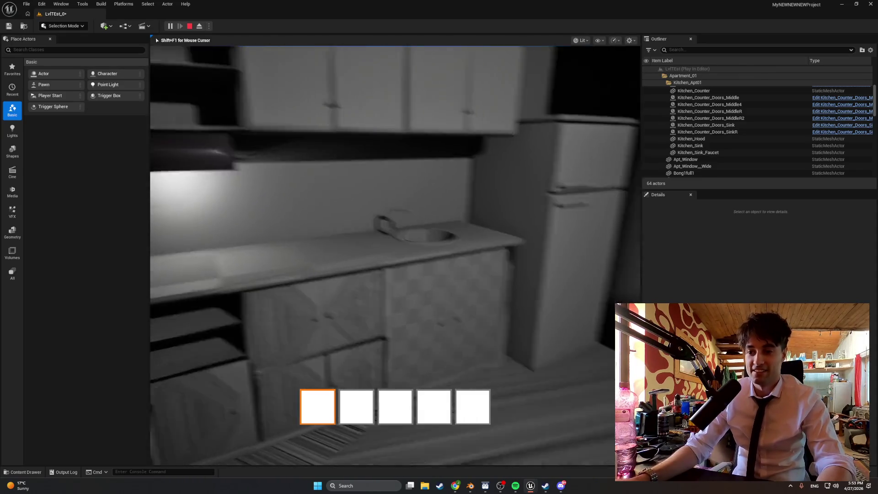
key(s)
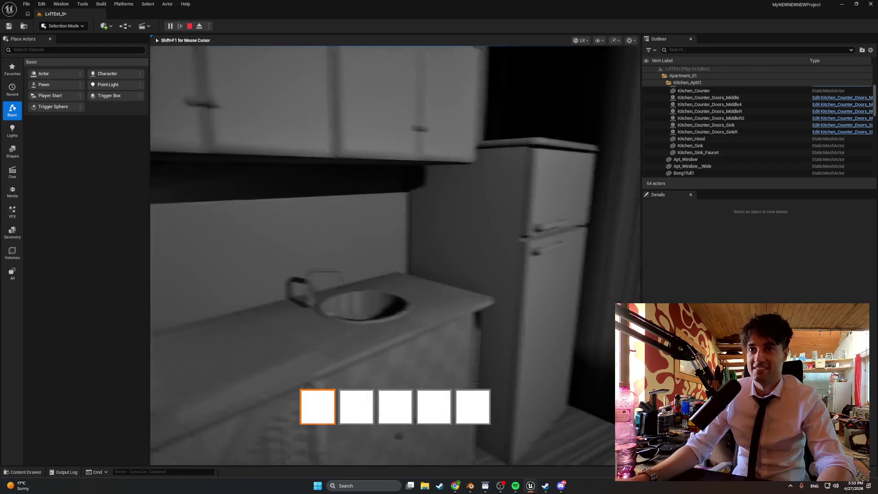
key(w)
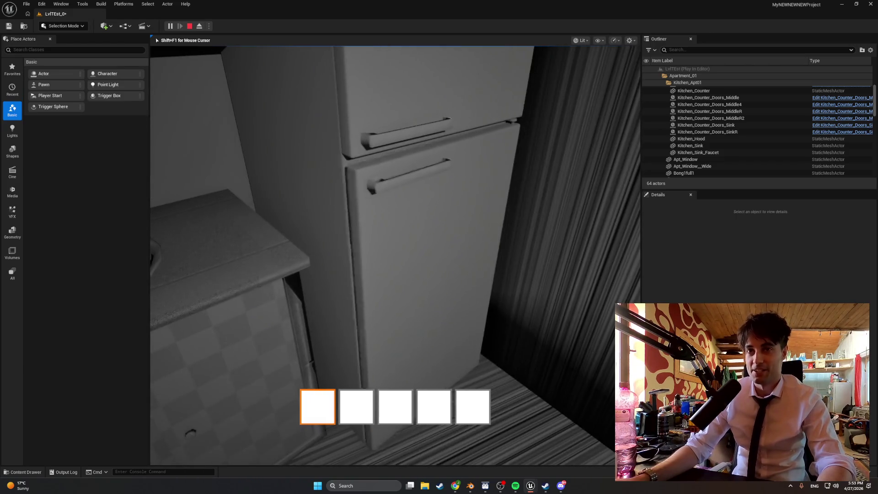
key(s)
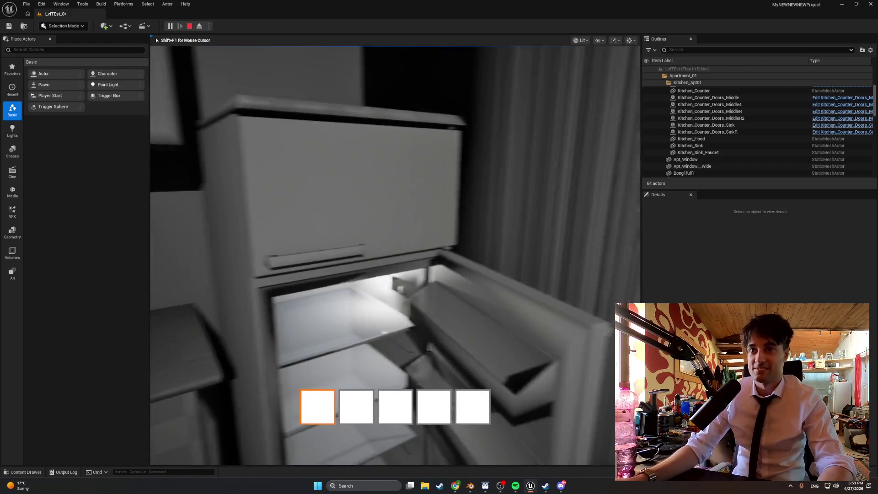
key(w)
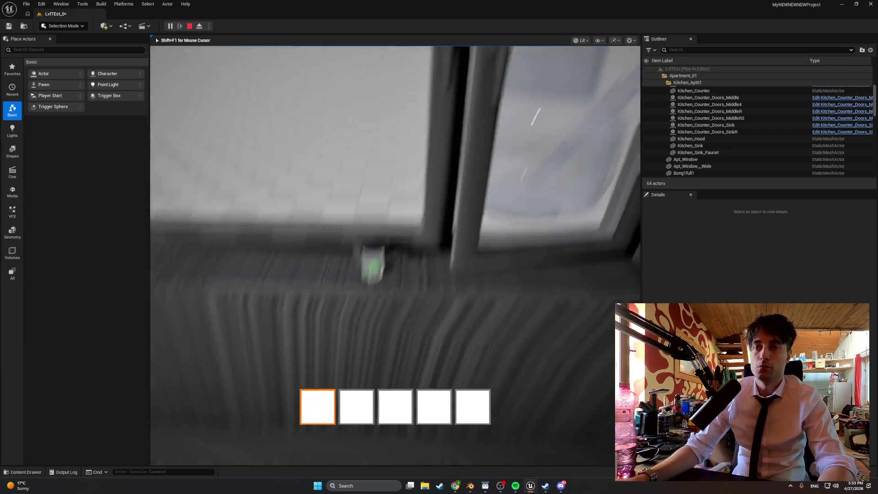
key(Escape)
click(377, 295)
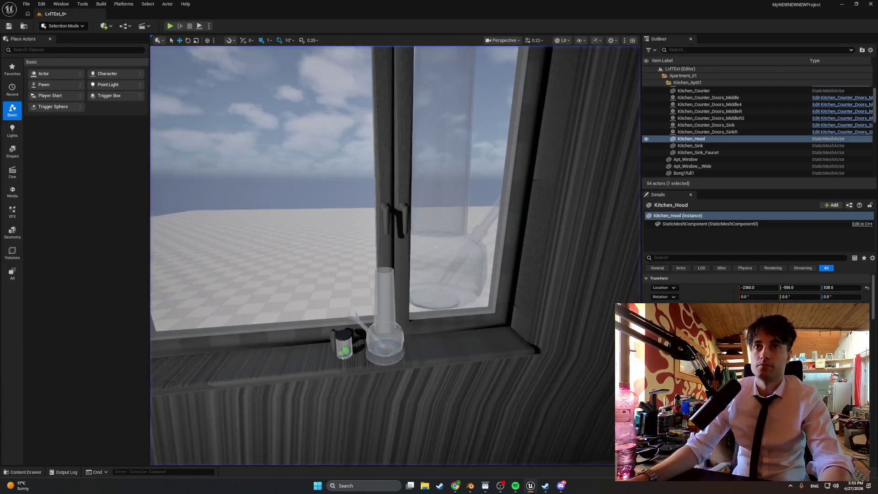
Frame BP_item00 on the windowsill and start a play-test
key(f)
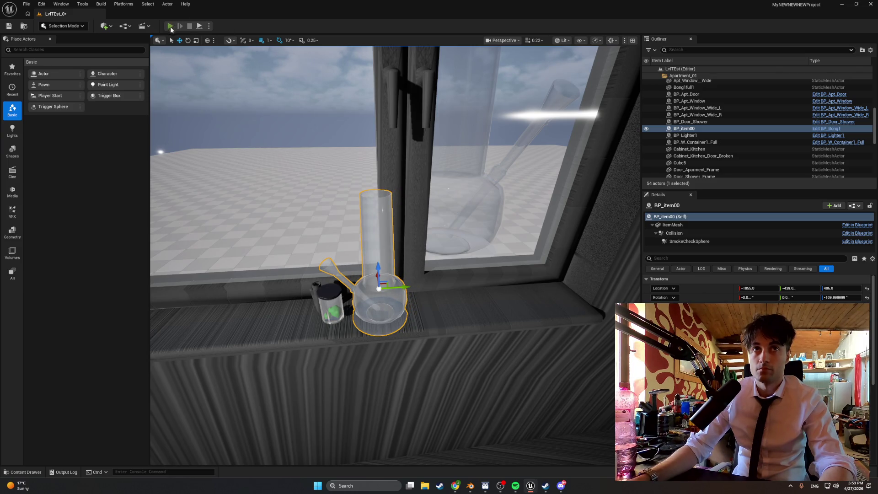
click(170, 27)
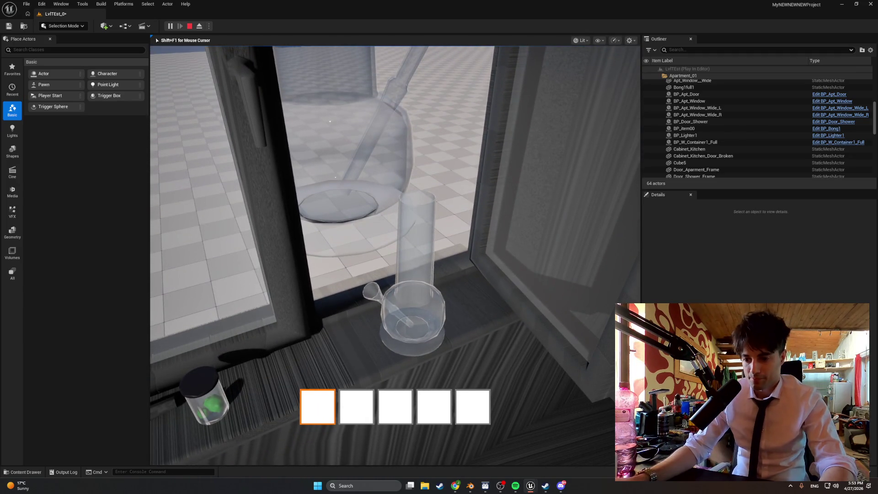
Walk to the window, use the held glass item, then roam the cabinets, counter and fridge
key(w)
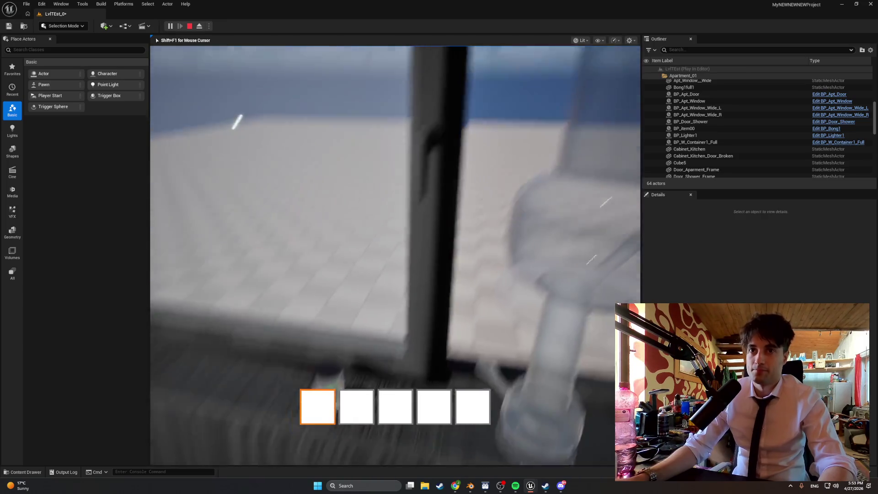
key(e)
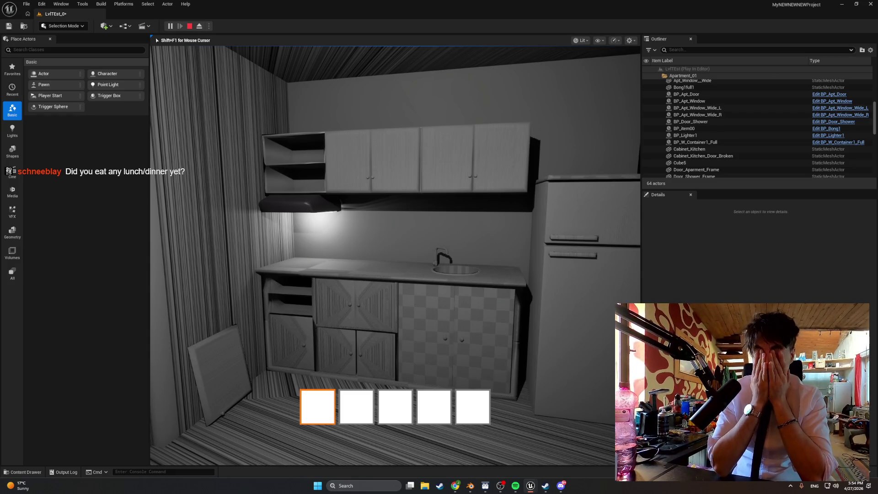
key(w)
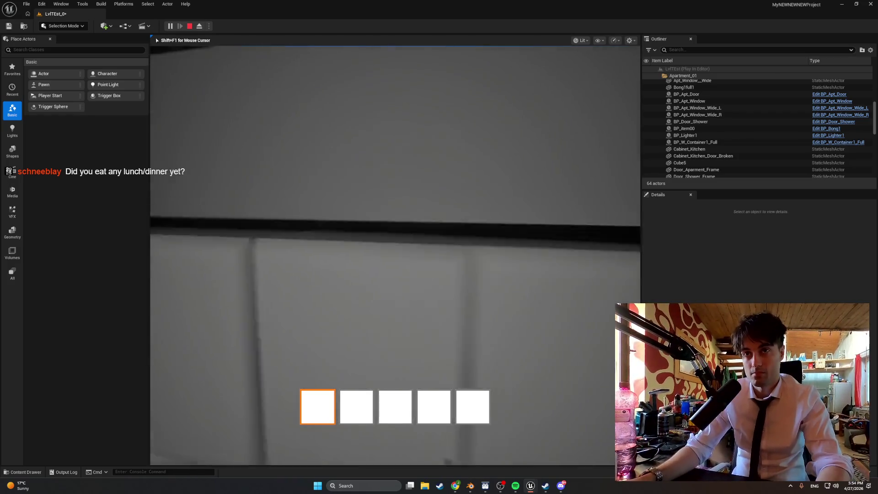
key(s)
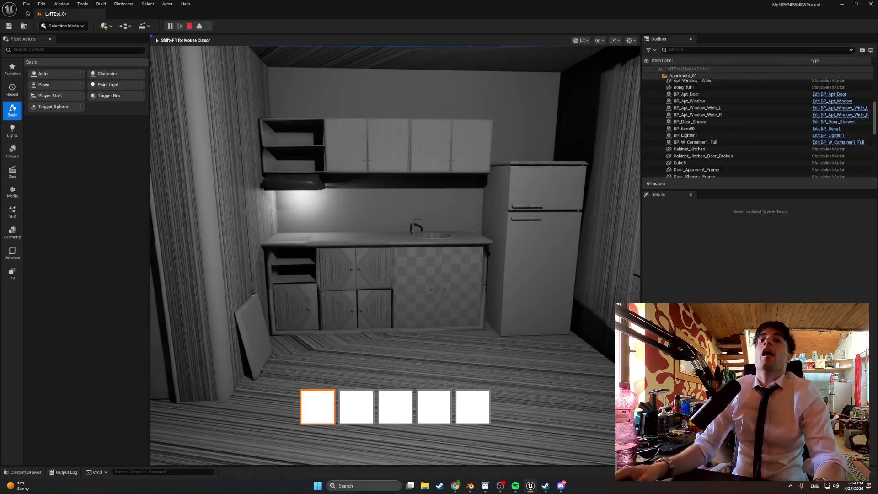
key(w)
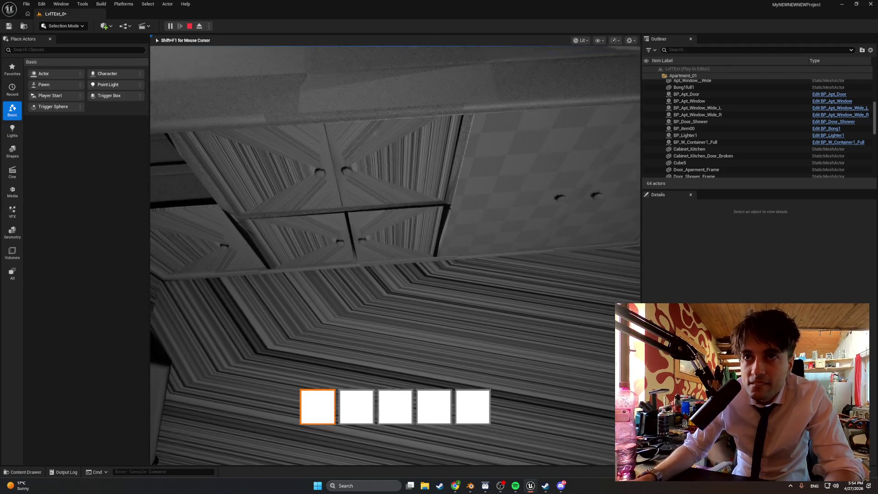
key(s)
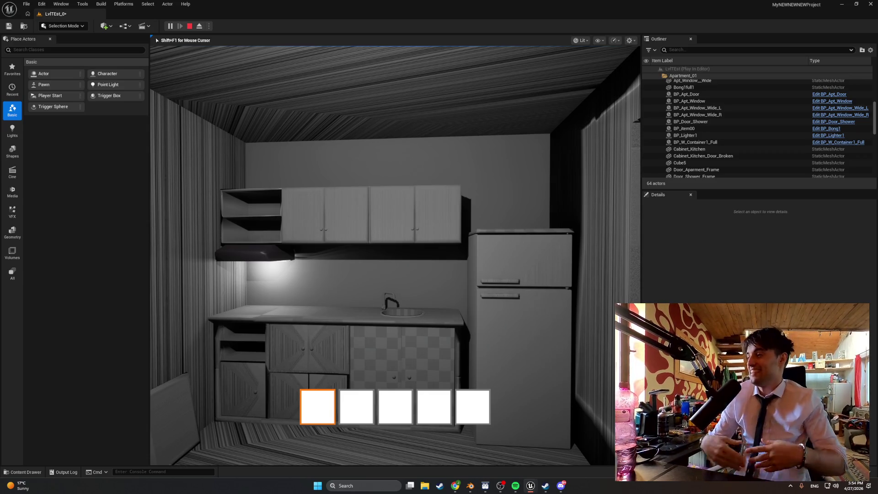
key(w)
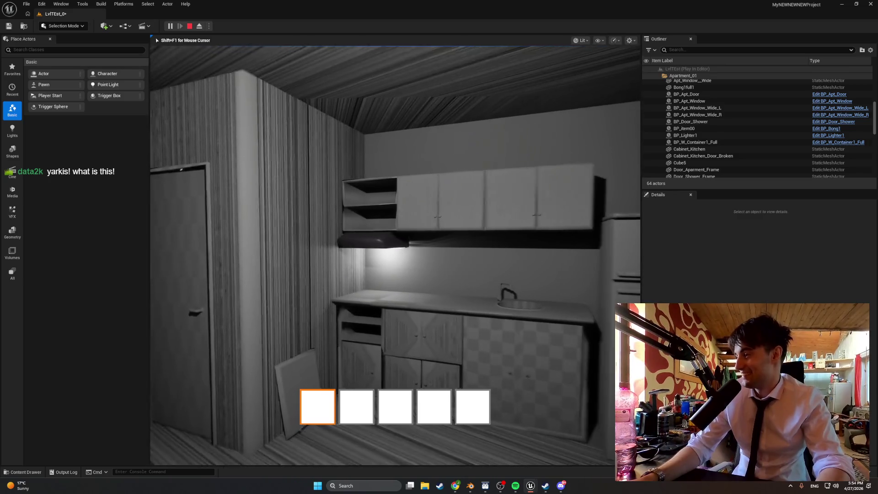
key(w)
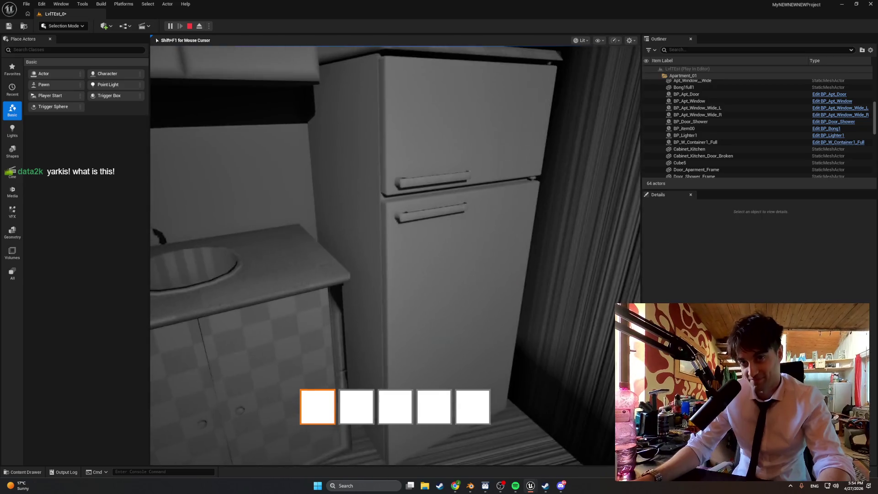
Open the fridge door, then walk to the windowsill and use the bong
key(e)
key(w)
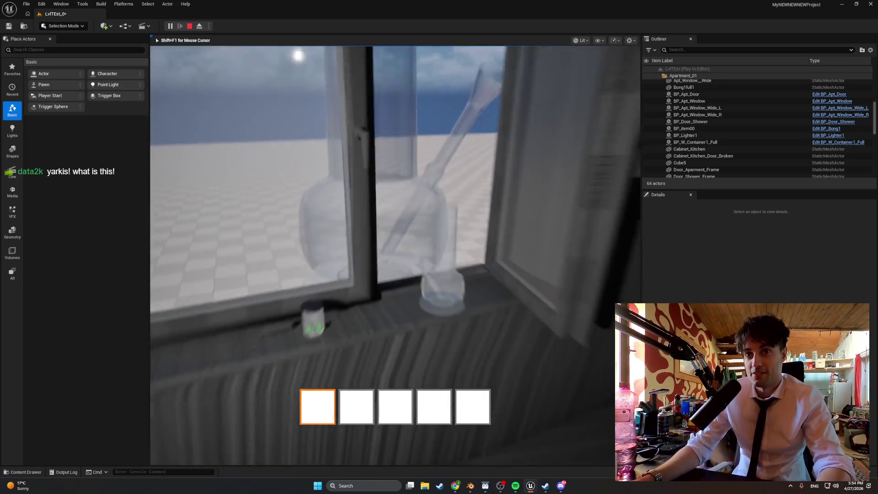
key(w)
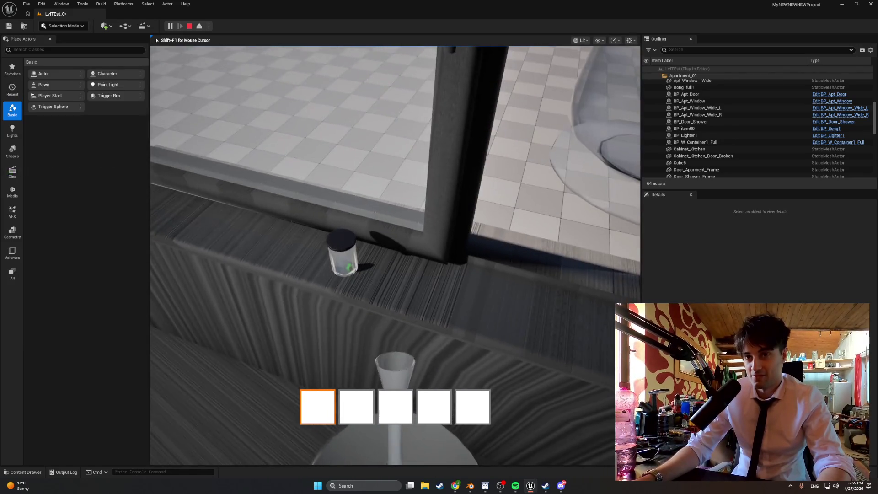
key(e)
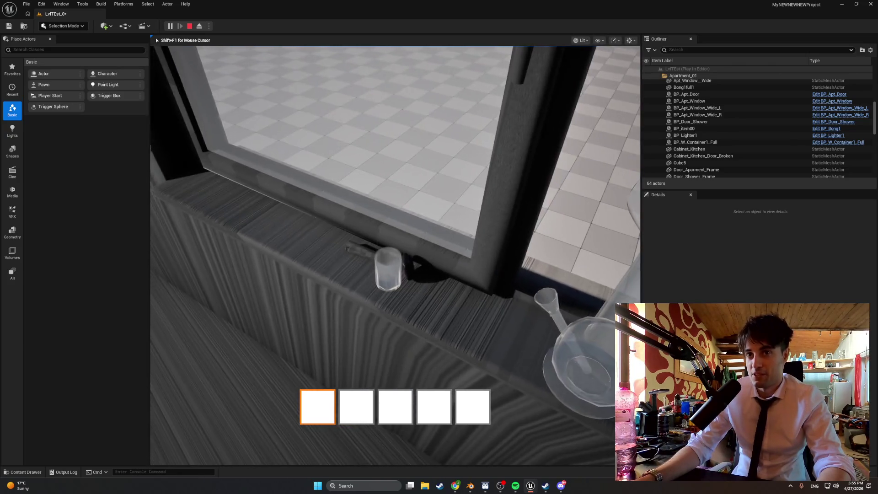
Pick up the lighter from the fridge into slot 1 and stop the play session
key(w)
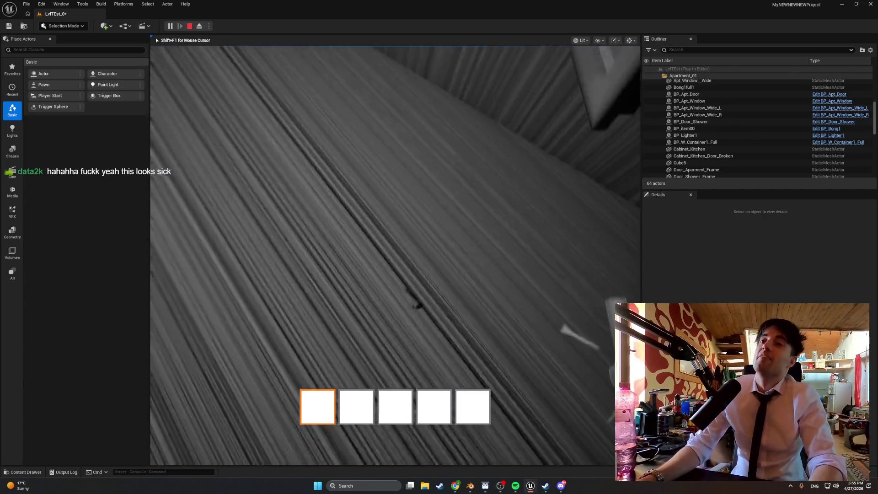
key(e)
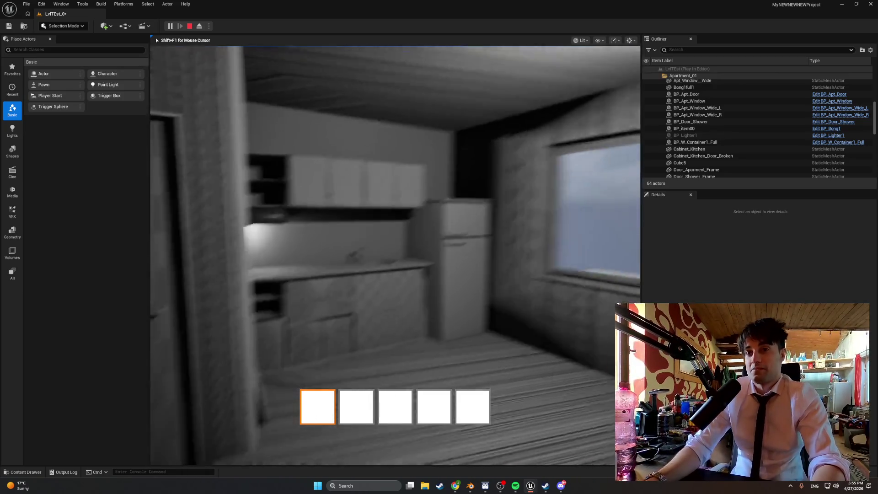
key(w)
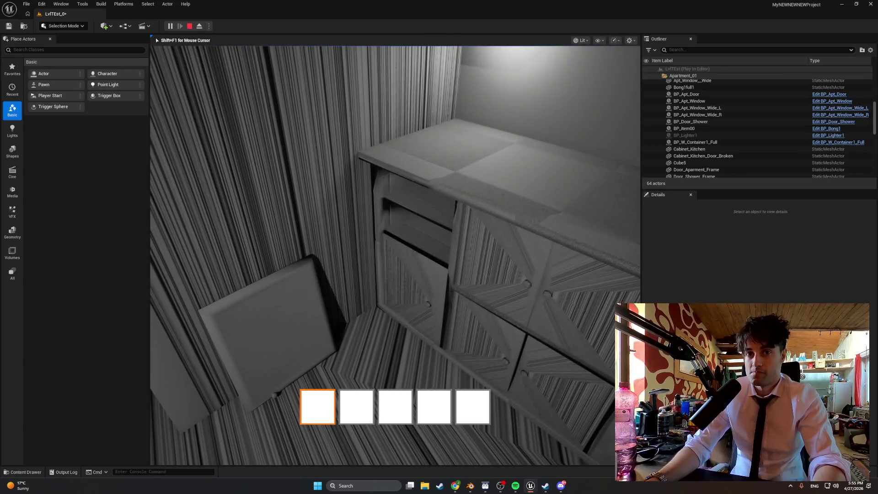
key(Escape)
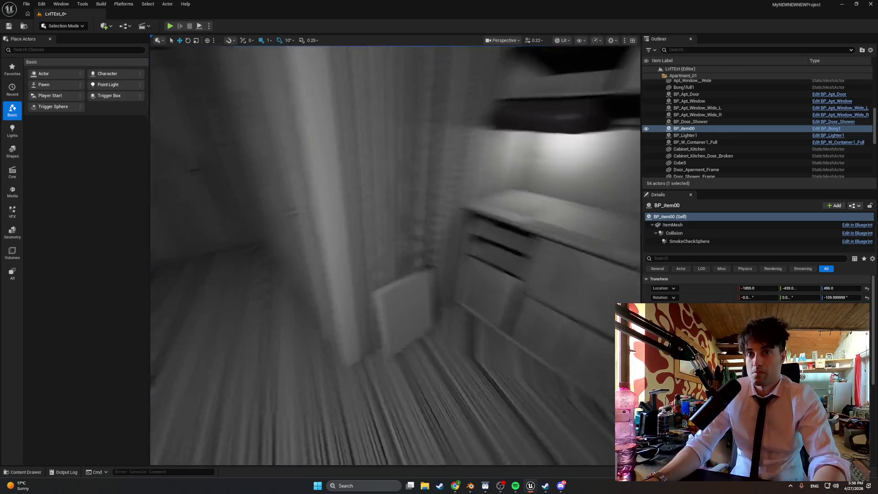
Fly the editor camera to face the kitchen straight on, then start Play-In-Editor
mouse_move(396, 254)
right_down()
mouse_move(386, 247)
mouse_move(414, 247)
mouse_move(338, 250)
right_up()
right_drag(334, 126, 330, 125)
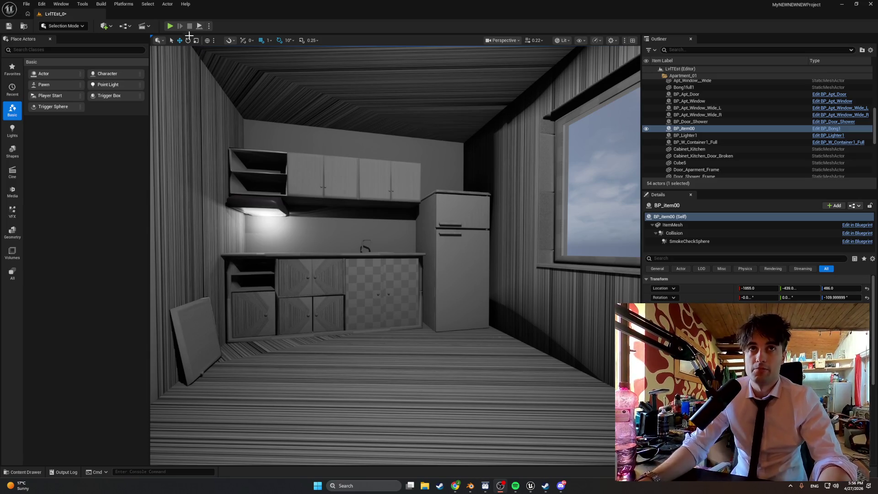
click(170, 26)
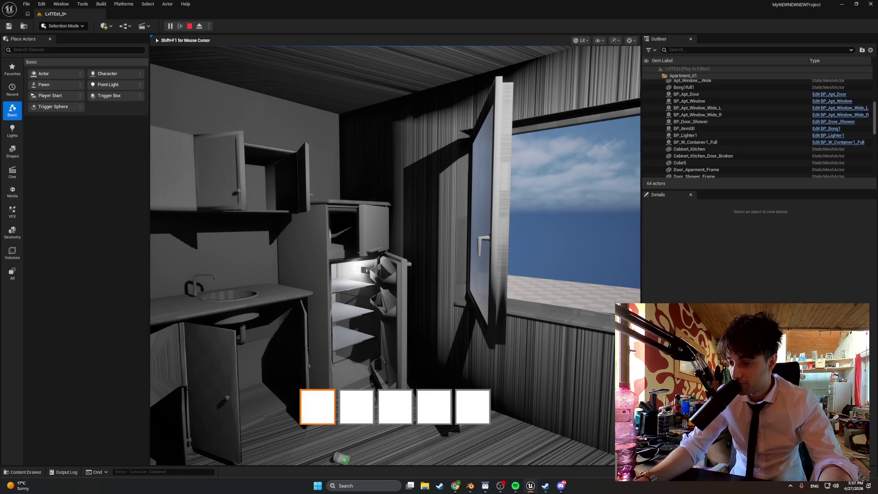
Walk around viewing the opened fridge, cabinets and window, then stop the play session
key(w)
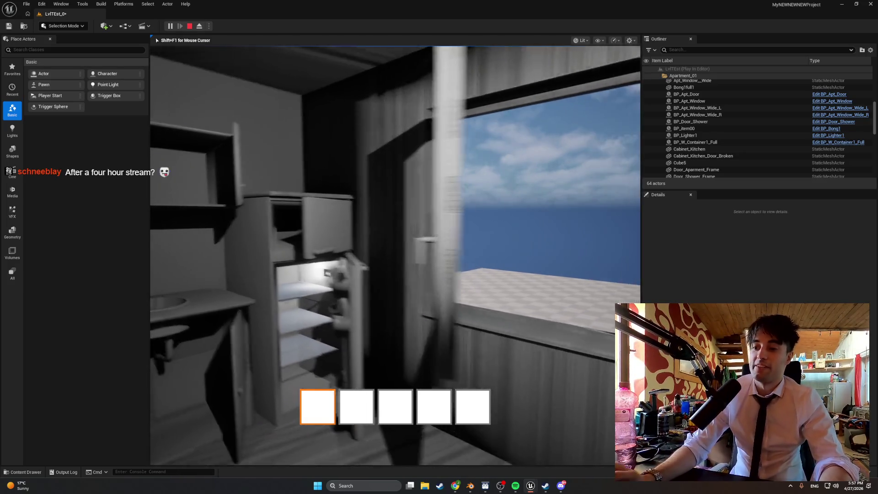
key(w)
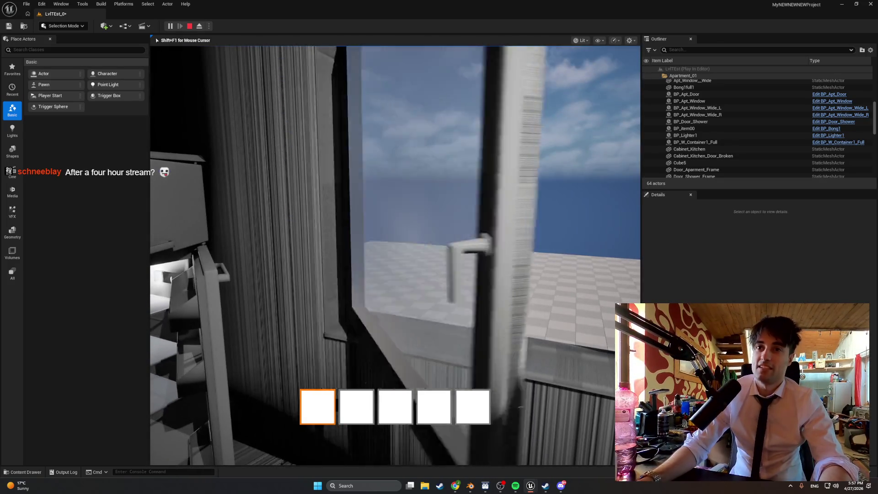
key(s)
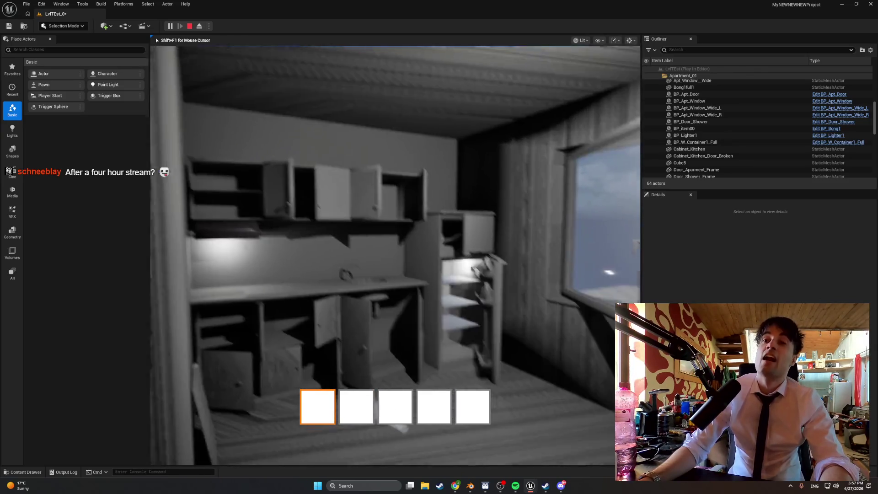
key(a)
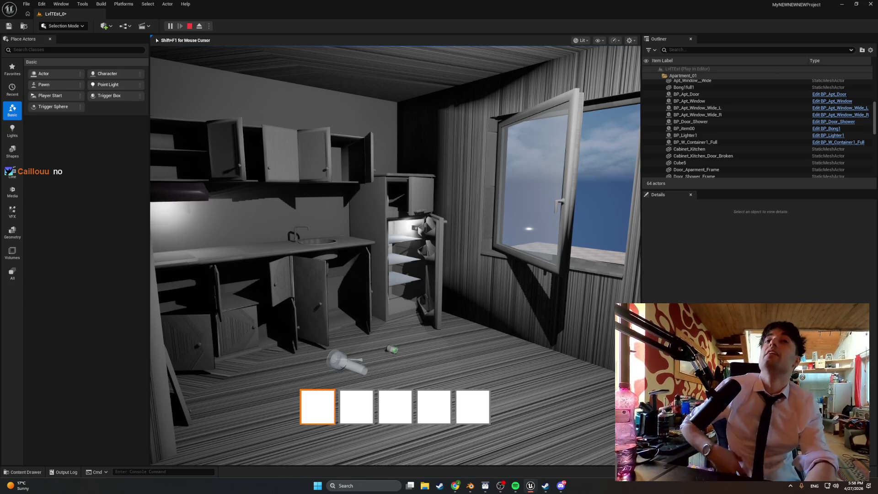
key(Escape)
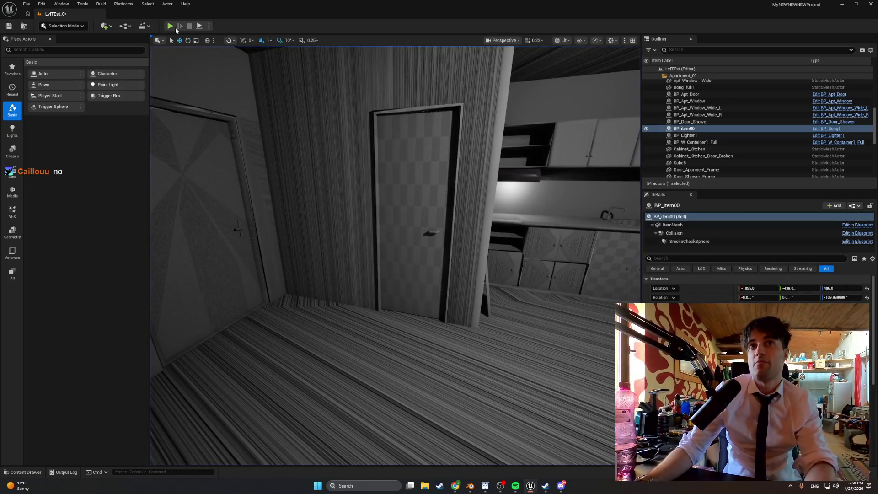
Play from the apartment door through the stairwell and hallway to outside, then stop
click(176, 29)
key(w)
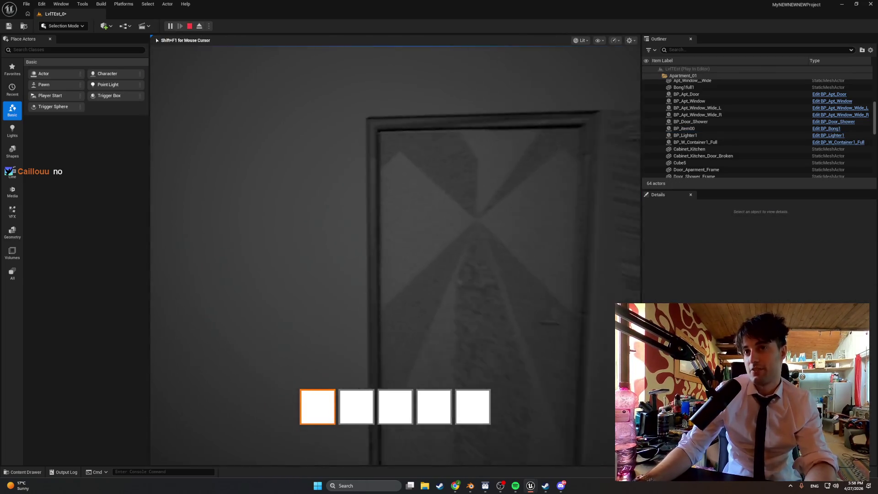
key(e)
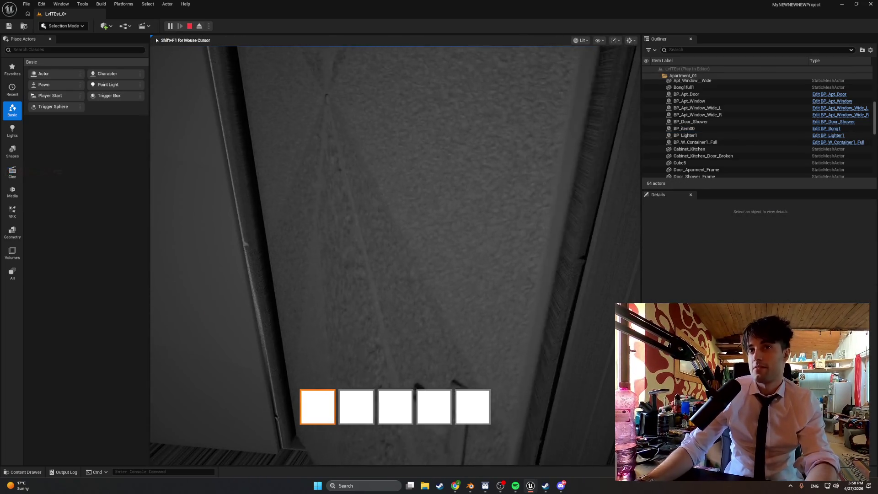
key(w)
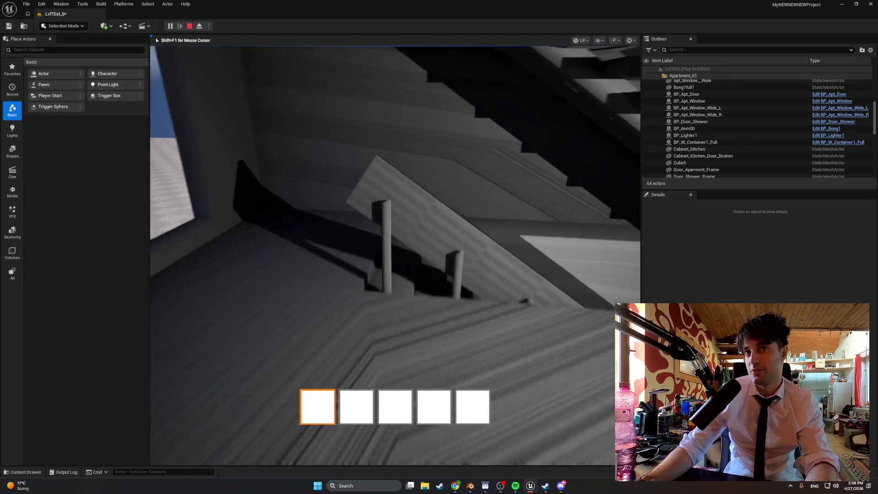
key(w)
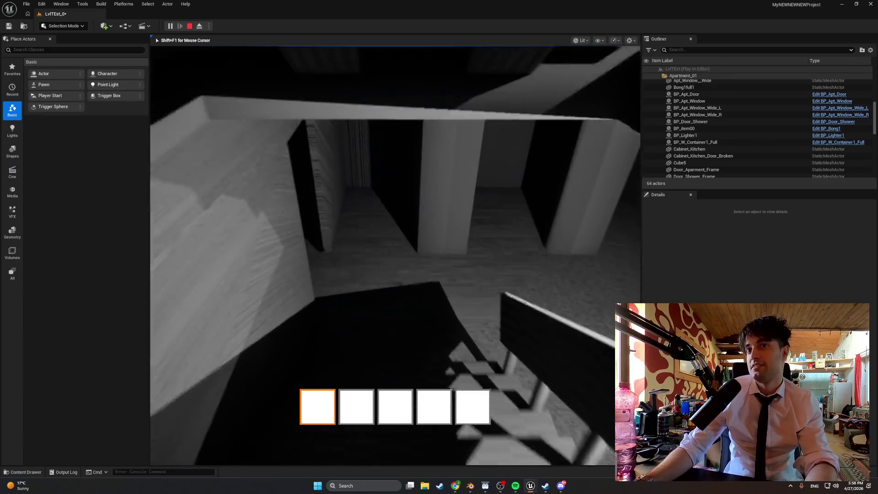
key(w)
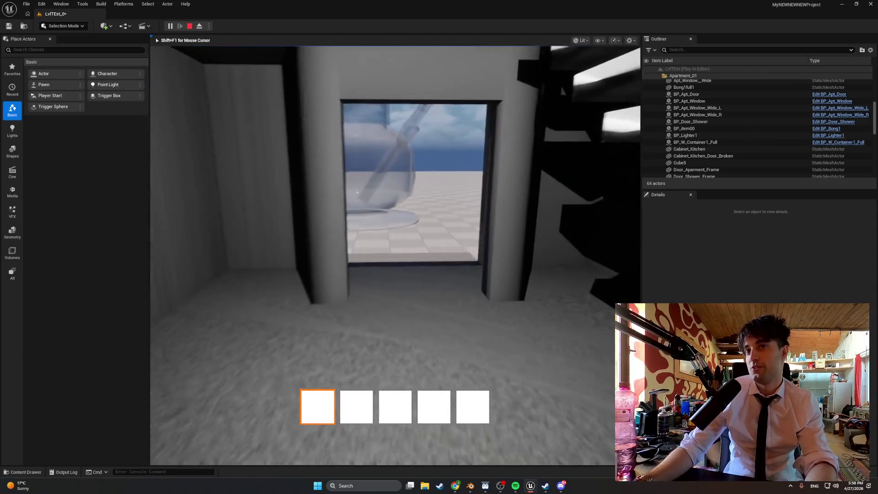
key(w)
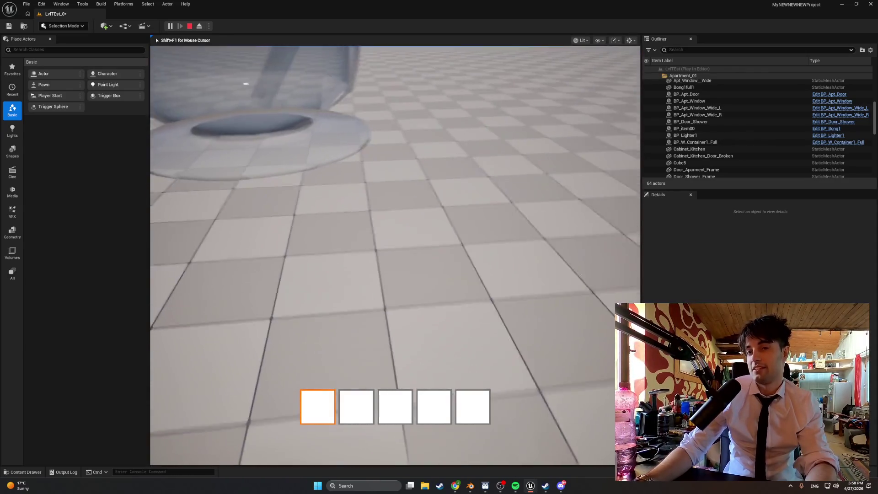
key(w)
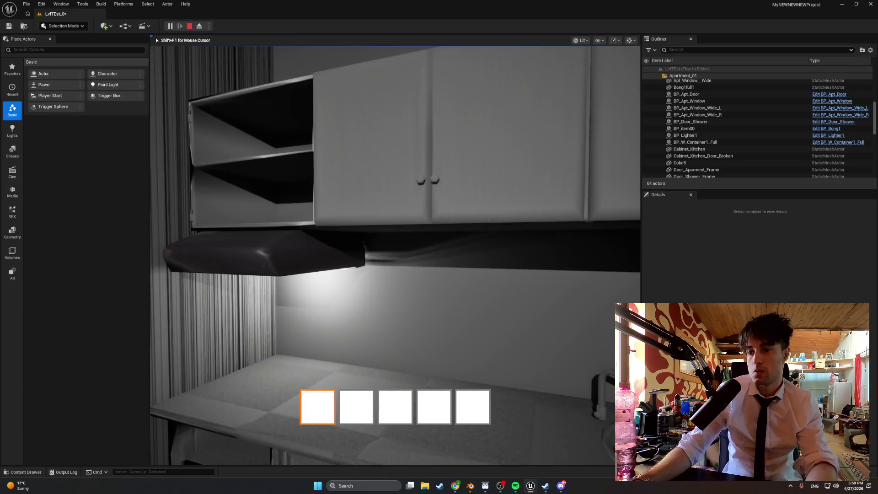
key(Escape)
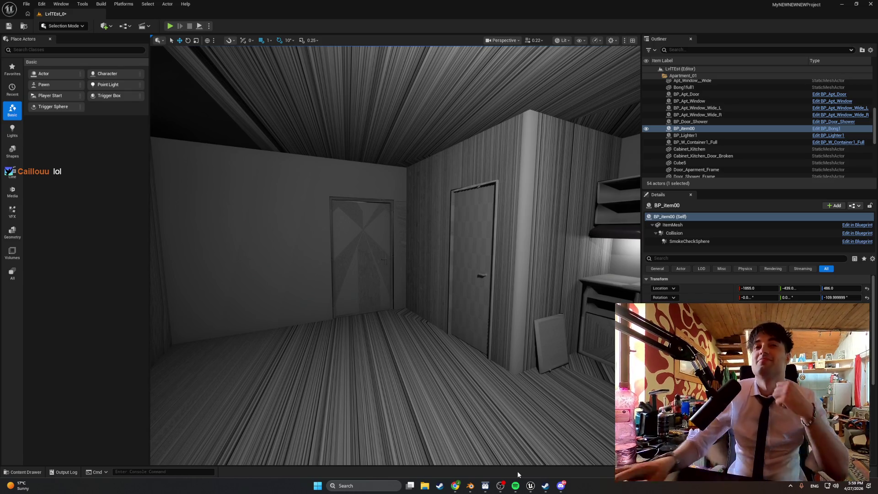
Launch Play-In-Editor from the green toolbar Play button
click(171, 27)
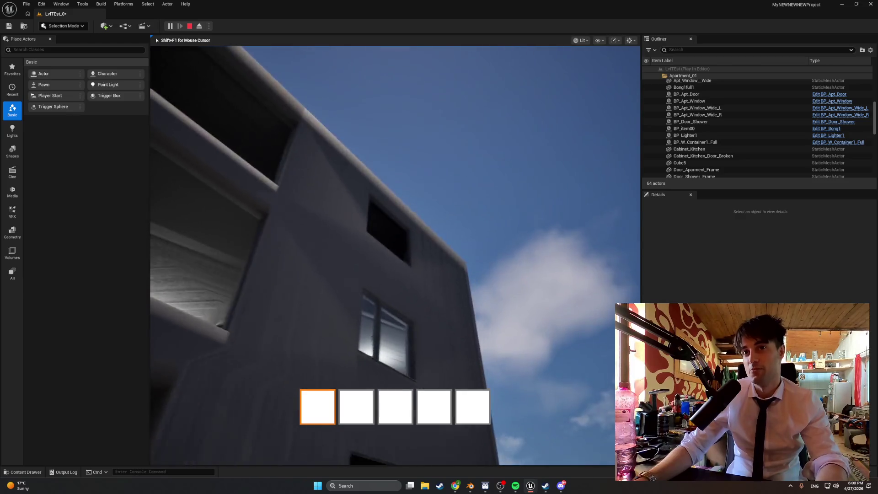
Walk the character toward the building's stairwell doorway, then stop the play-test
key(w)
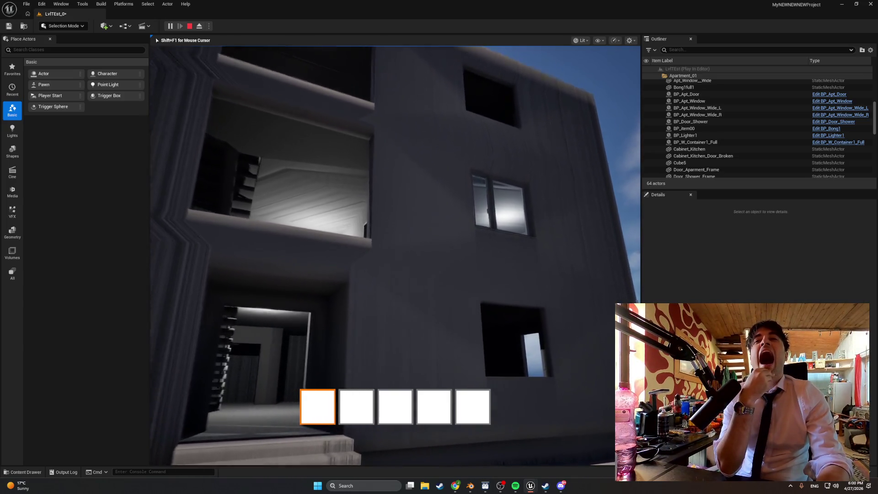
key(w)
key(w)
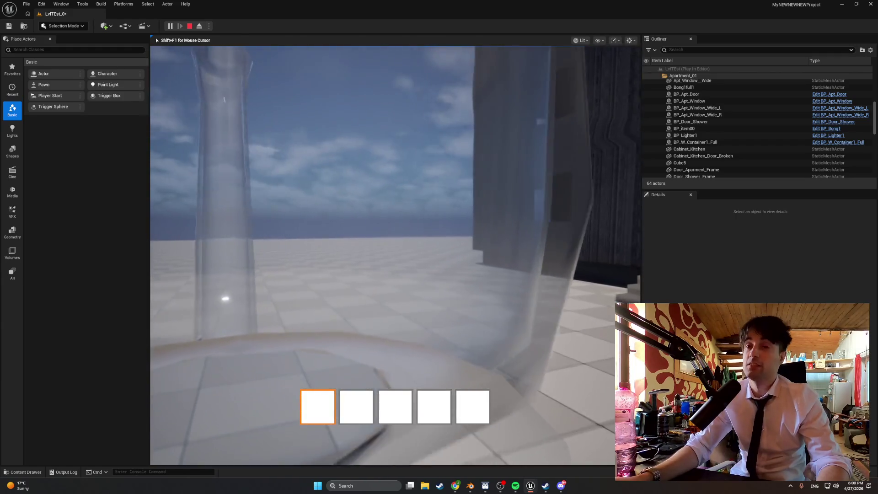
key(w)
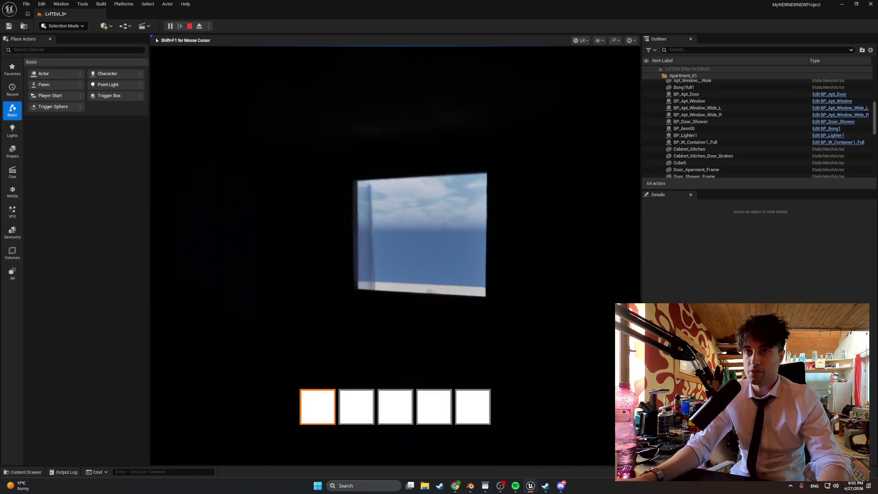
key(Escape)
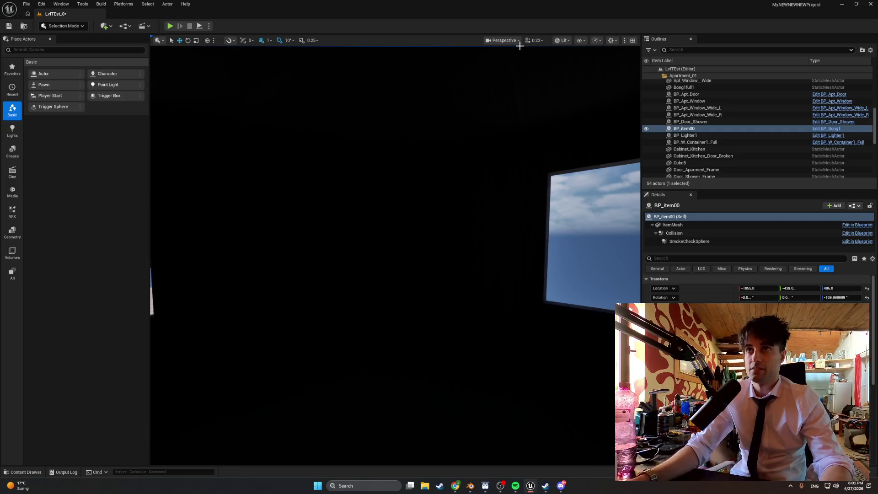
Switch the viewport to Unlit shading and fly the view up to BP_item00
click(562, 40)
click(569, 72)
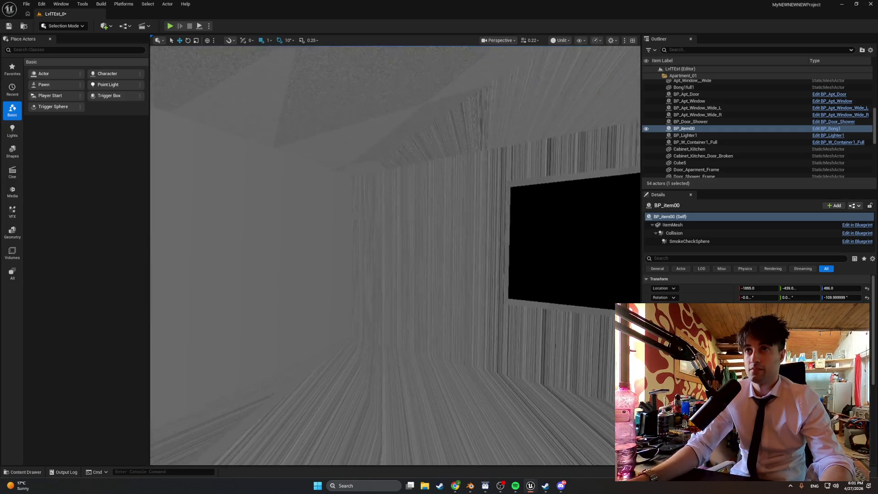
right_drag(567, 73, 640, 78)
mouse_move(536, 78)
right_down()
mouse_move(508, 69)
mouse_move(563, 69)
mouse_move(540, 64)
mouse_move(531, 87)
mouse_move(504, 78)
mouse_move(544, 78)
mouse_move(545, 60)
mouse_move(503, 78)
right_up()
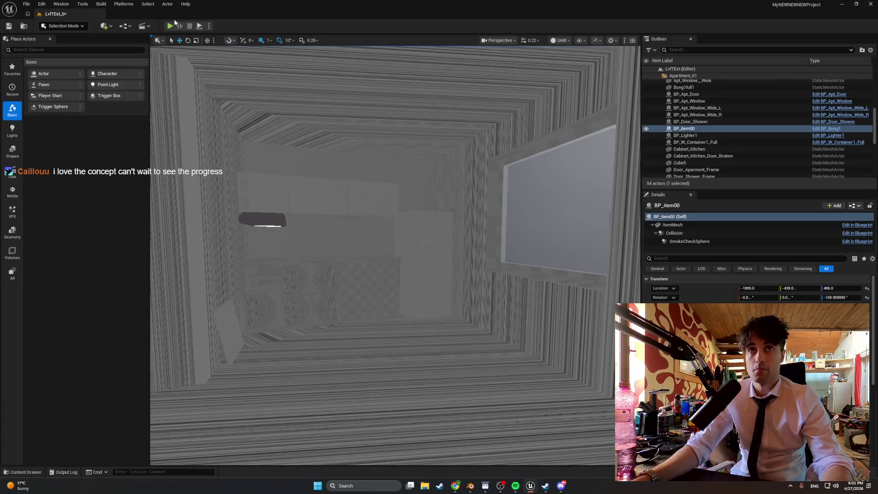
key(alt+p)
key(w)
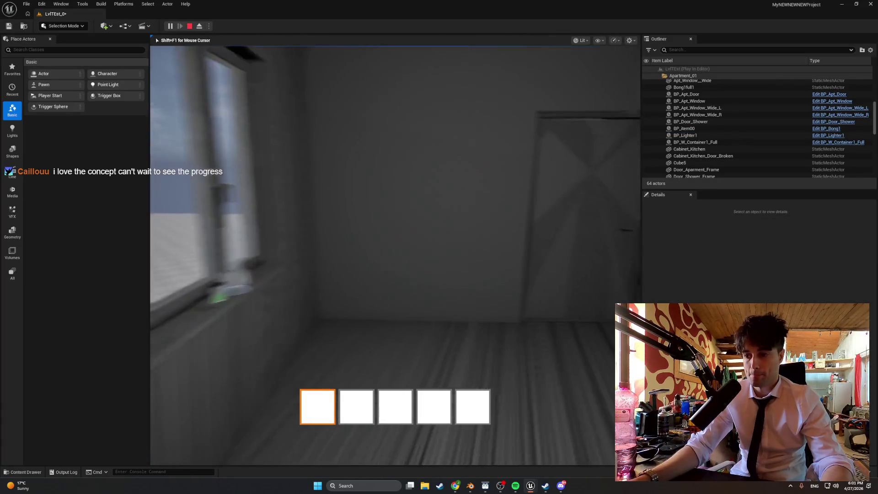
key(s)
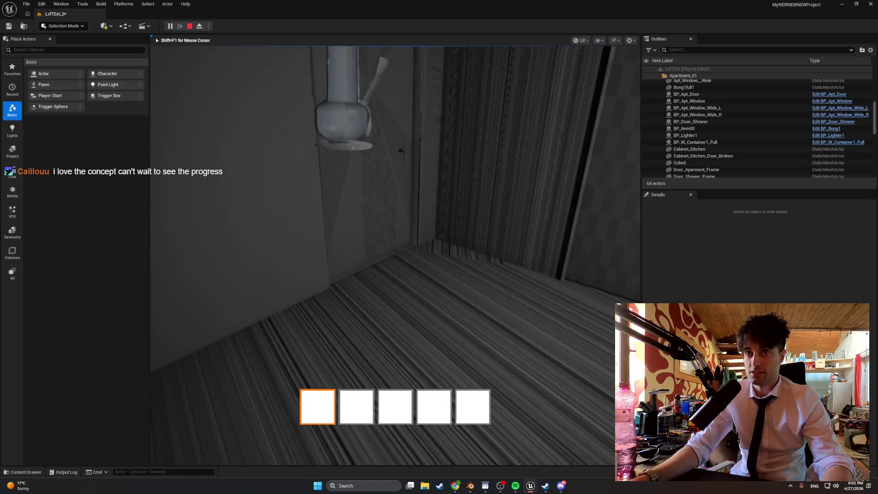
key(w)
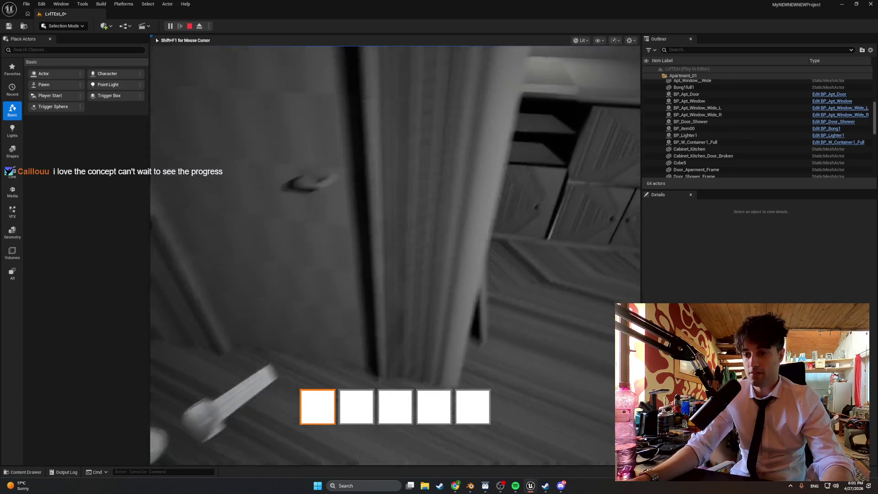
key(w)
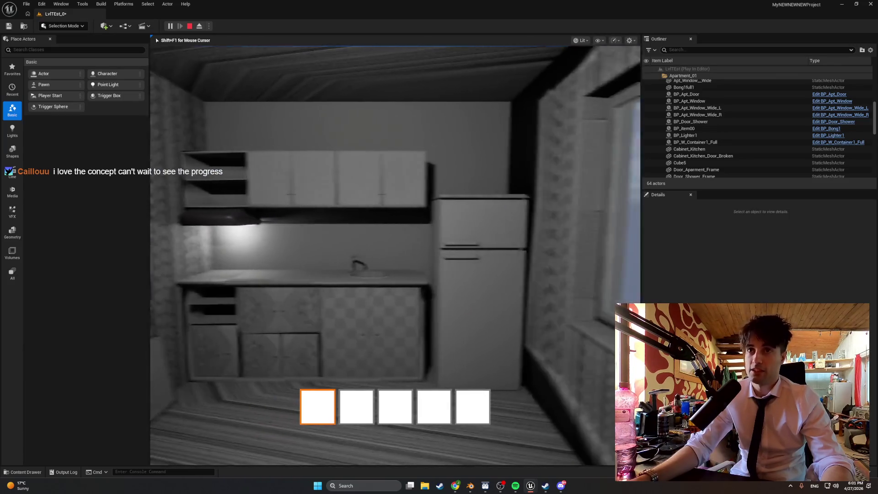
mouse_move(395, 255)
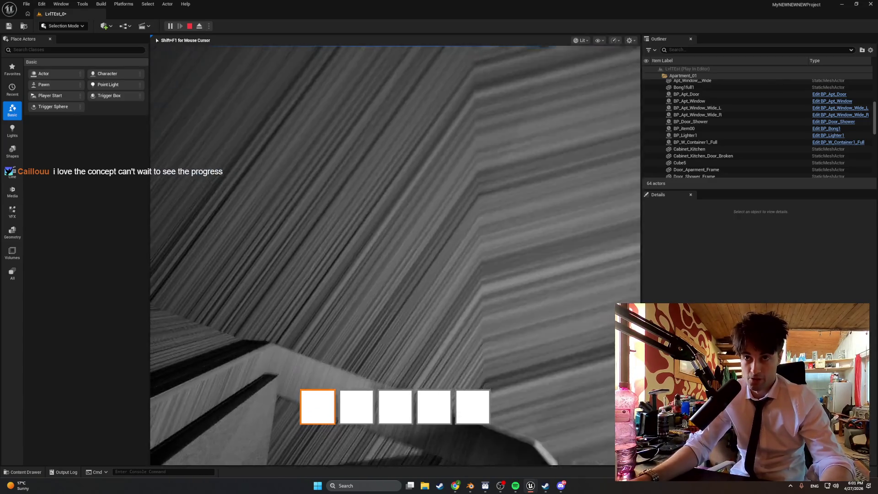
key(w)
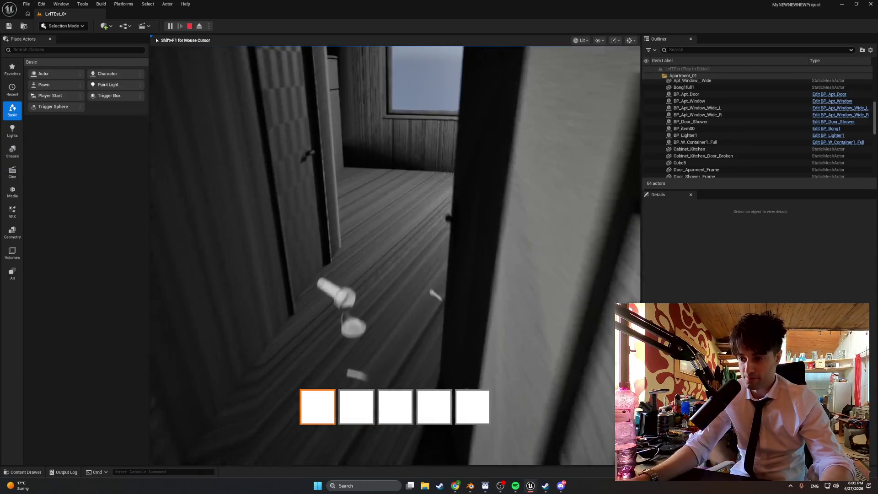
key(w)
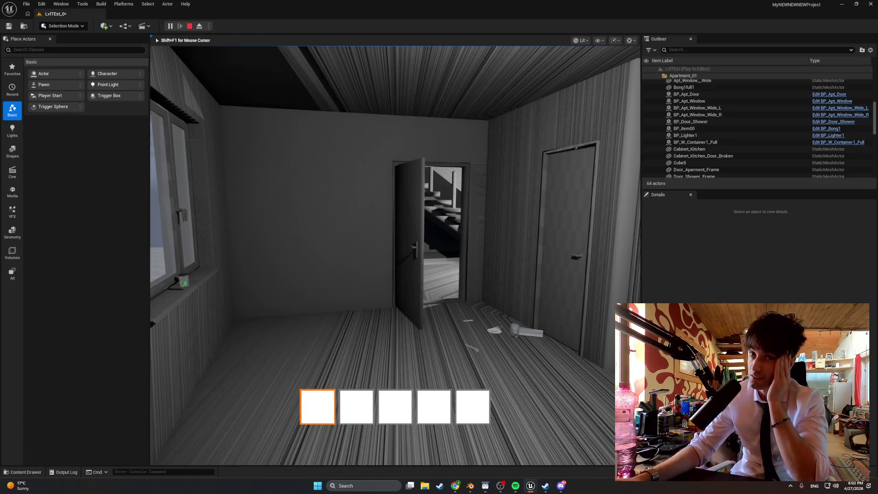
key(Escape)
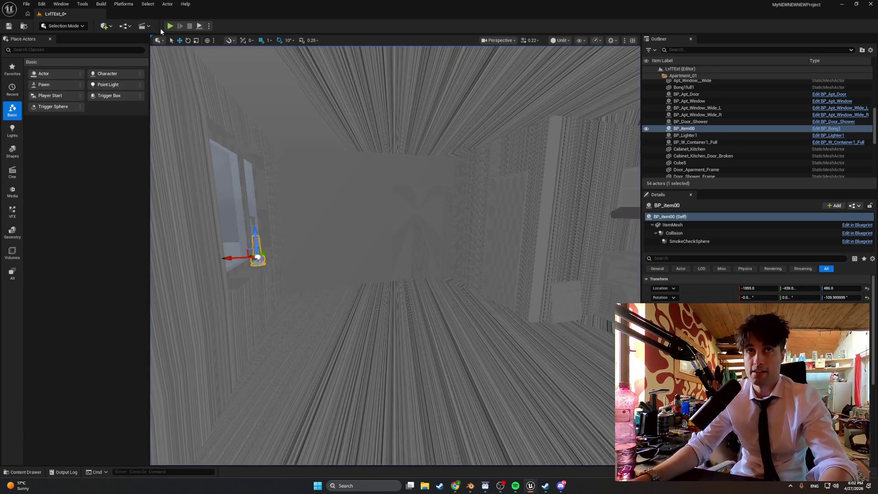
click(169, 28)
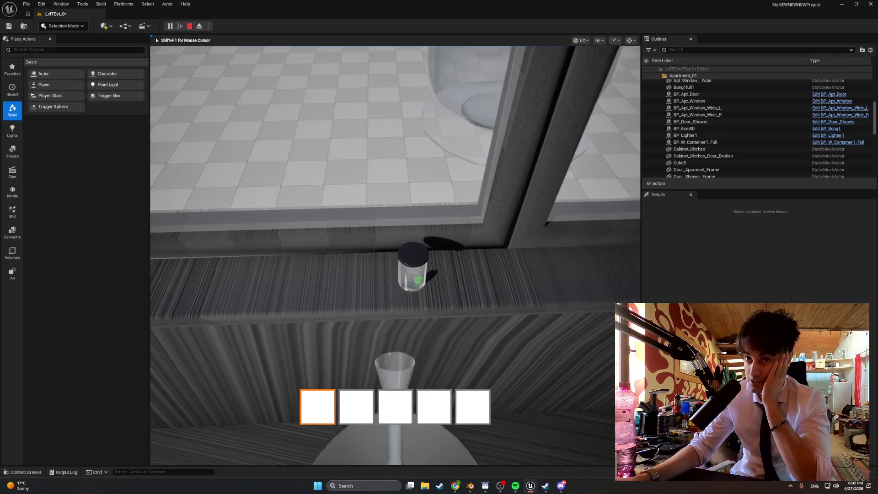
key(e)
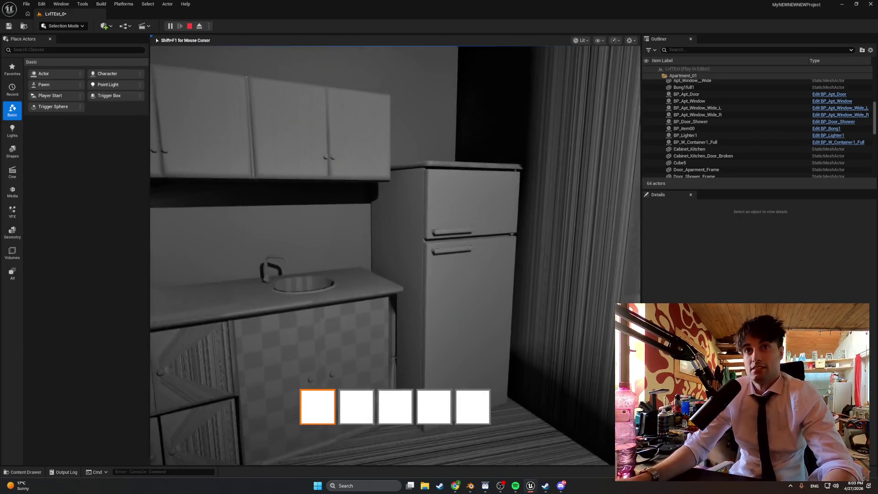
key(Escape)
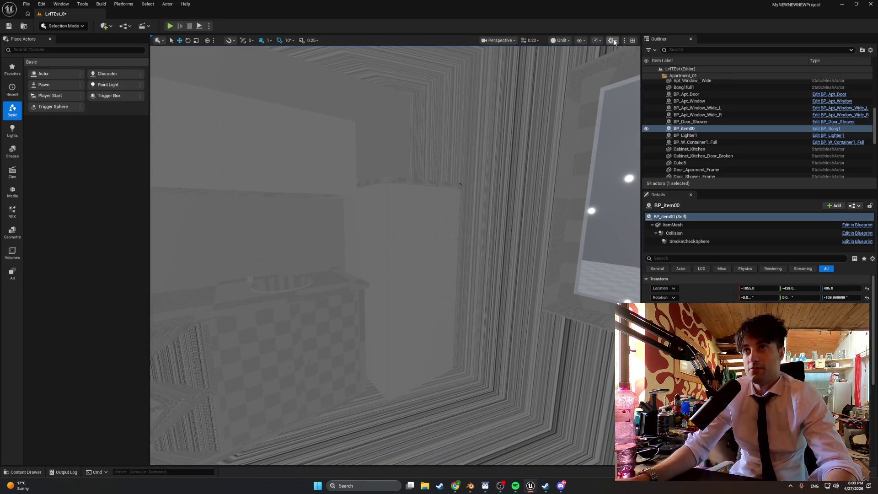
Select the Fridge and switch the viewport back to Lit shading
click(376, 210)
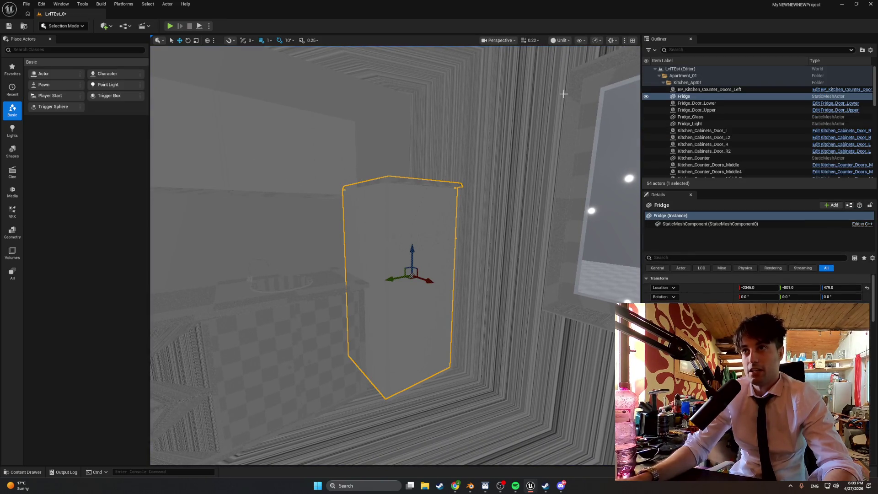
click(559, 40)
click(563, 69)
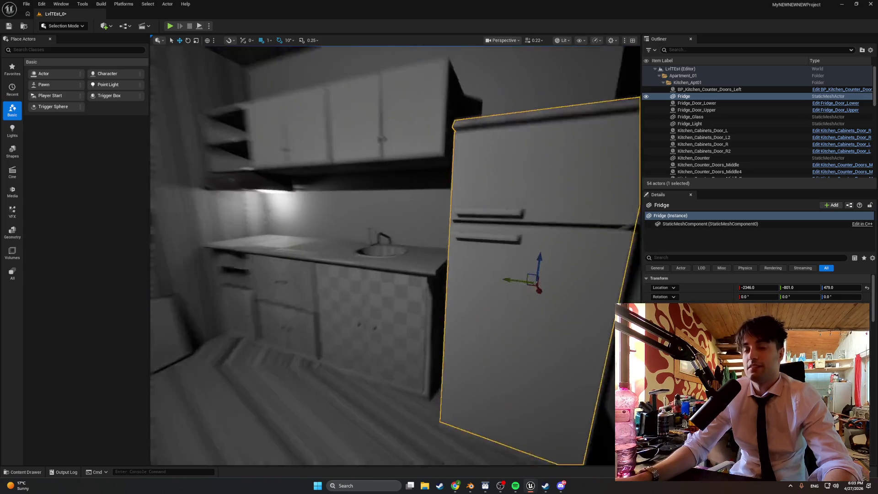
Look around the kitchen from the fridge to the window wall and doorway, then start Play In Editor
mouse_move(395, 256)
right_down()
mouse_move(384, 266)
mouse_move(412, 258)
mouse_move(398, 256)
right_up()
mouse_move(455, 177)
right_down()
mouse_move(403, 183)
mouse_move(455, 177)
right_up()
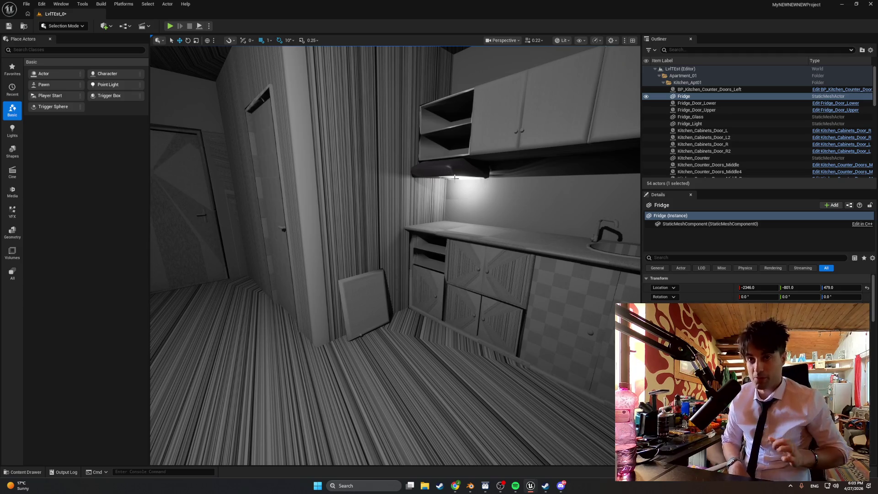
right_drag(455, 177, 270, 188)
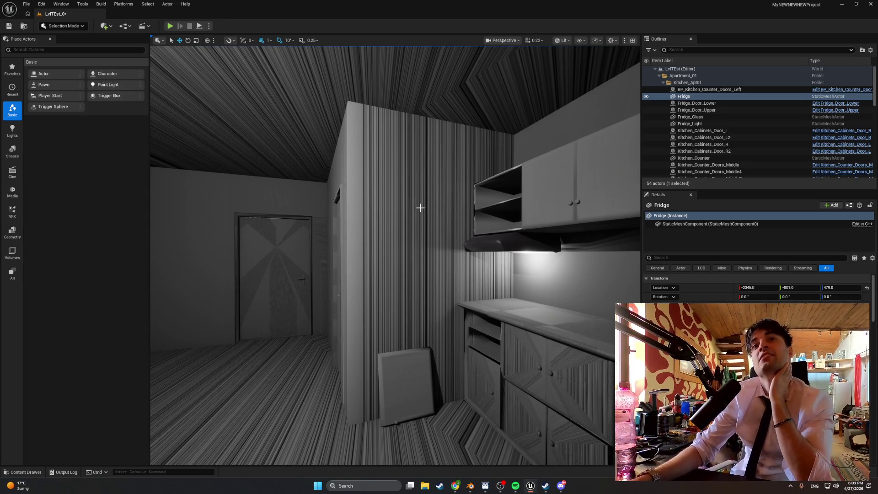
mouse_move(421, 211)
right_down()
mouse_move(251, 200)
mouse_move(439, 236)
right_up()
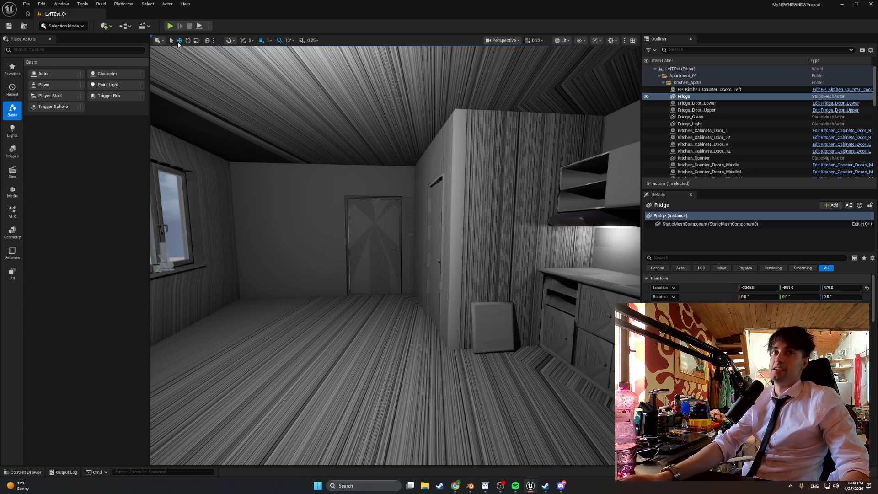
click(169, 26)
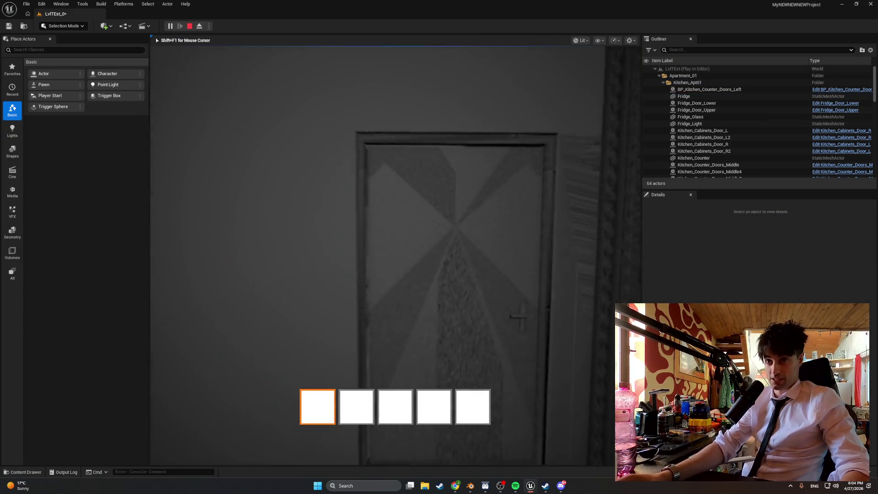
mouse_move(395, 255)
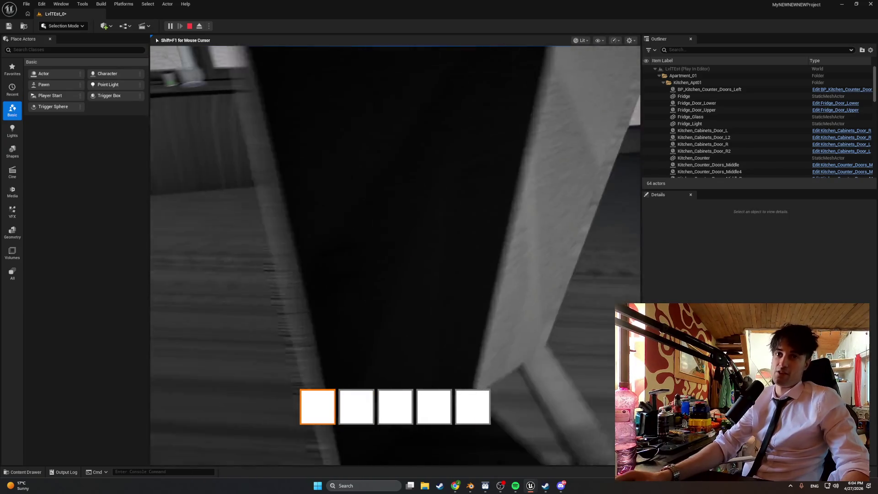
key(w)
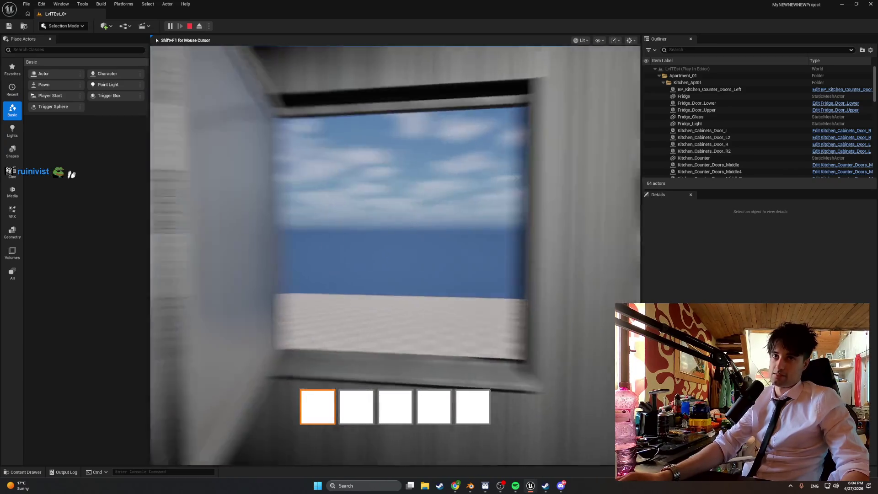
key(w)
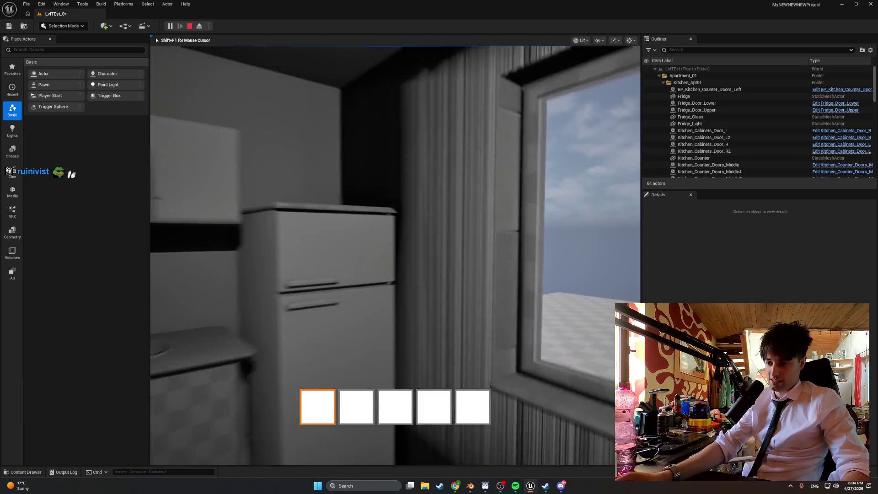
key(w)
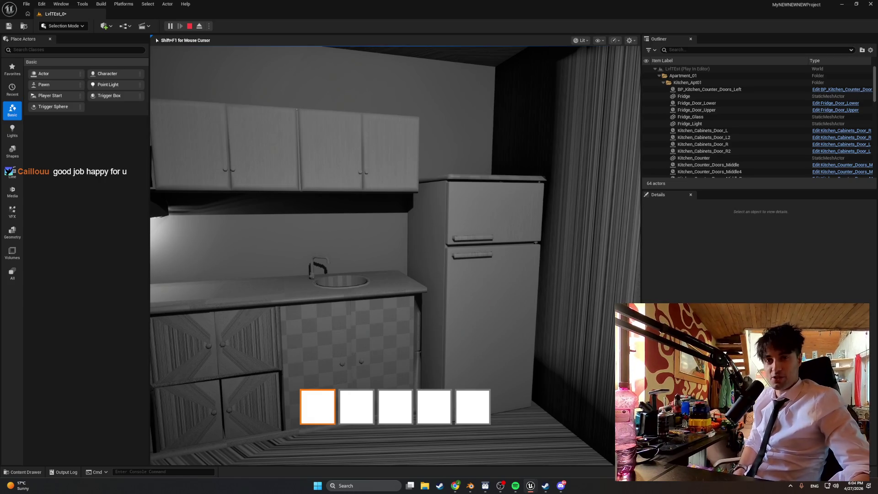
key(w)
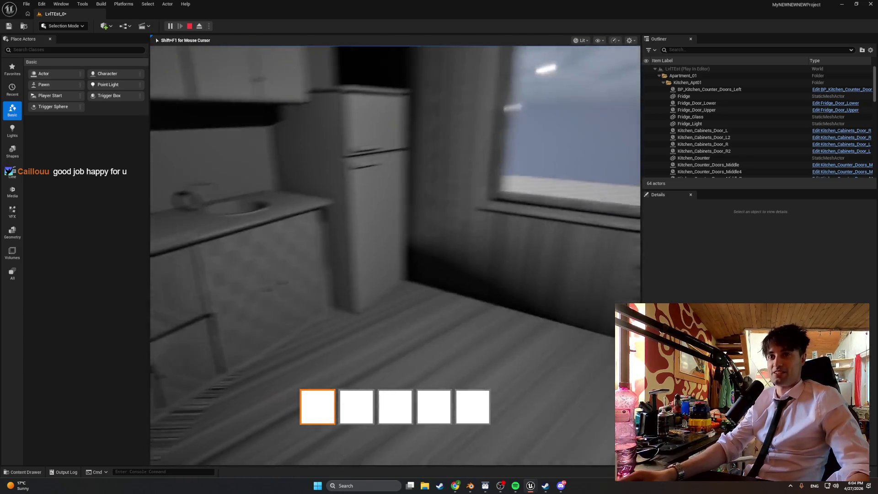
key(w)
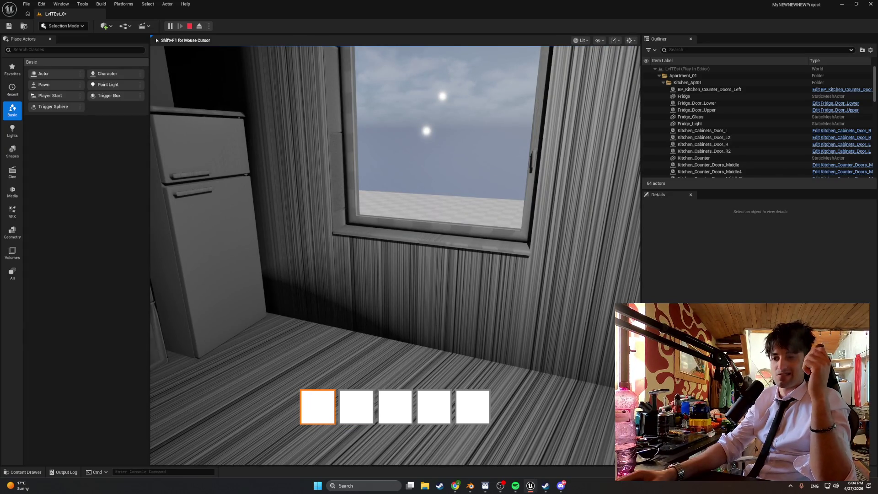
key(Escape)
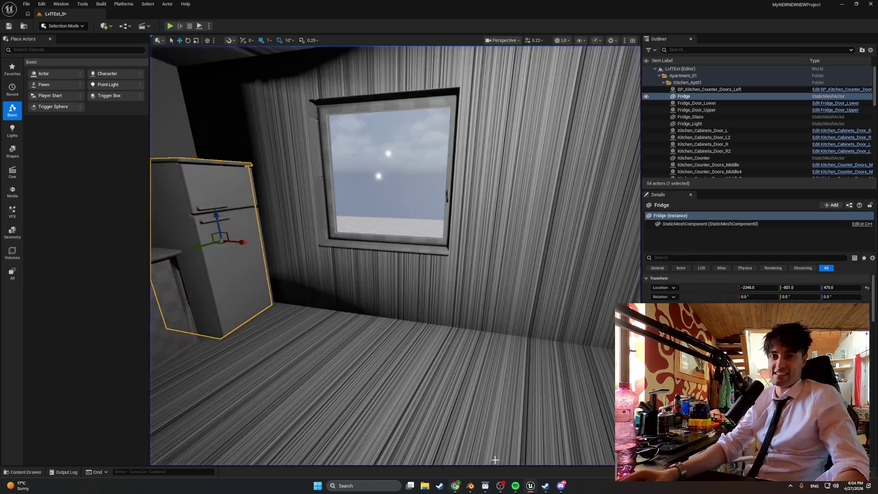
Return to Blender and save Kitchen_Cabinets_BLEND.blend
click(468, 485)
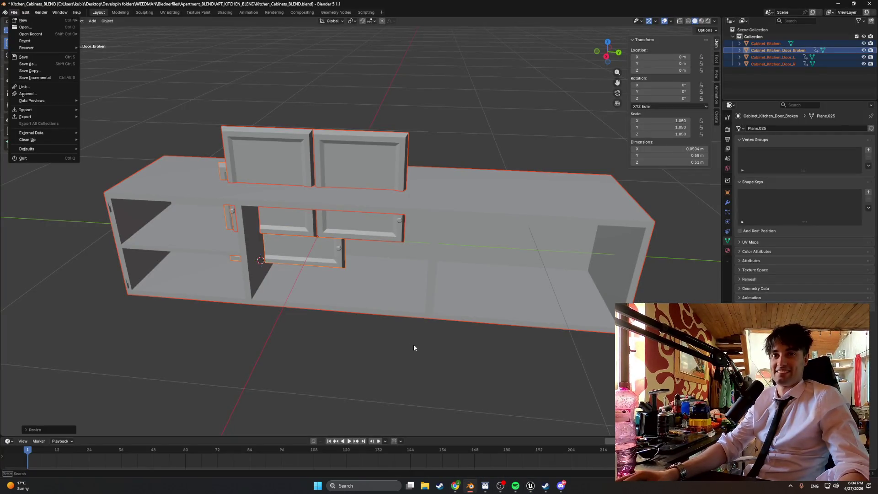
mouse_move(20, 24)
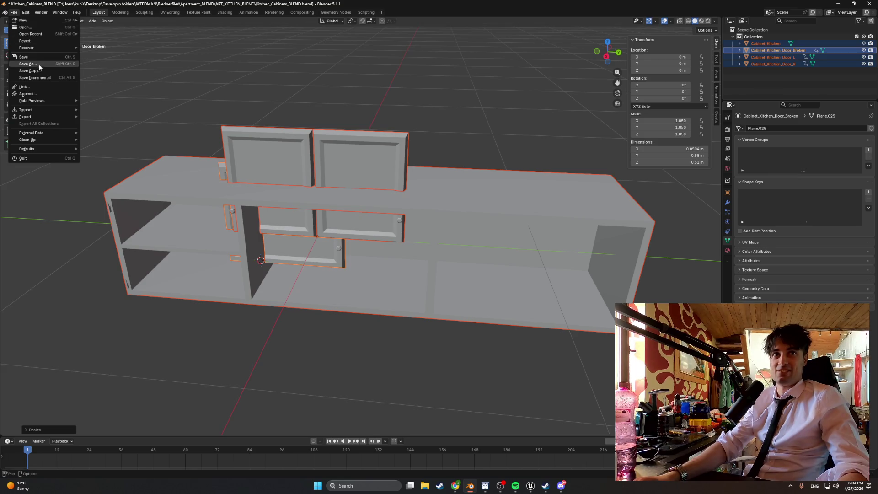
click(23, 57)
Open StartingAparatmentBASE1.blend from the Blednerfiles folder
click(13, 12)
click(26, 27)
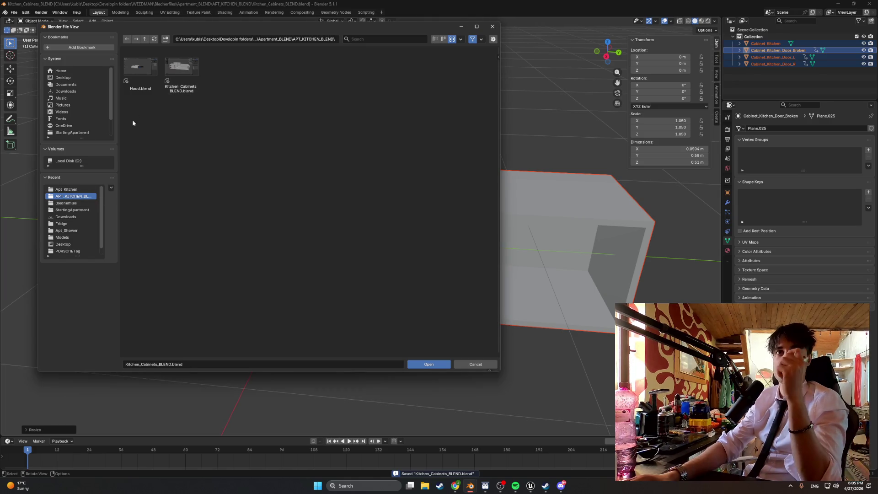
click(87, 203)
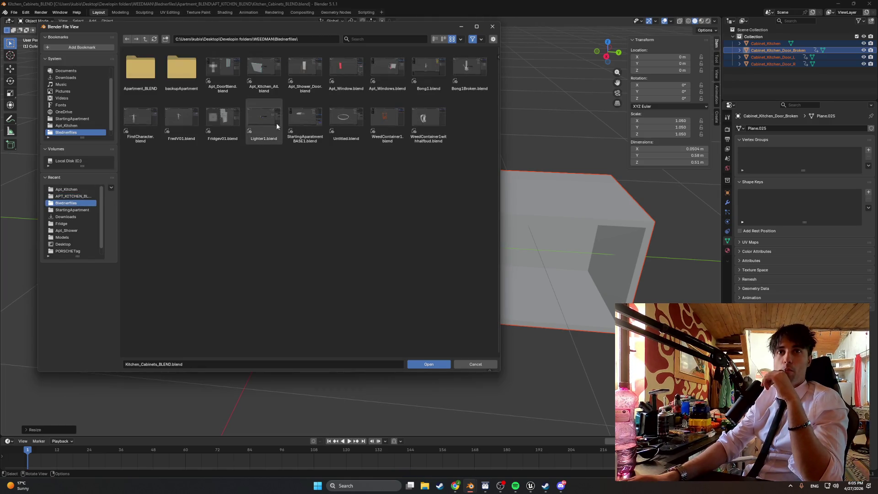
double_click(304, 118)
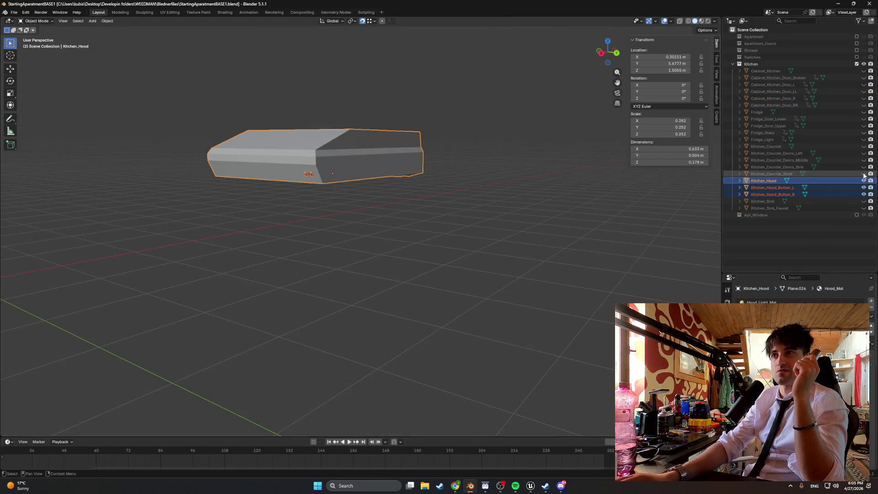
Include the Apartment and Apt_Window collections in the scene
click(858, 64)
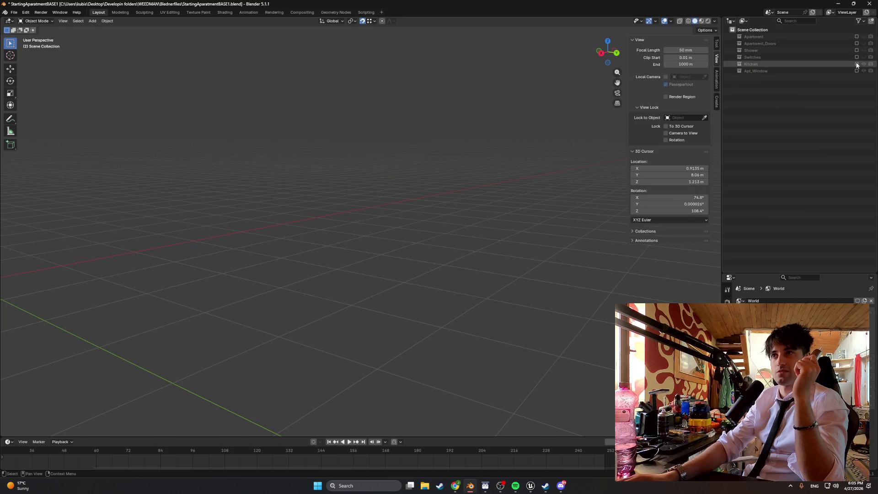
click(857, 37)
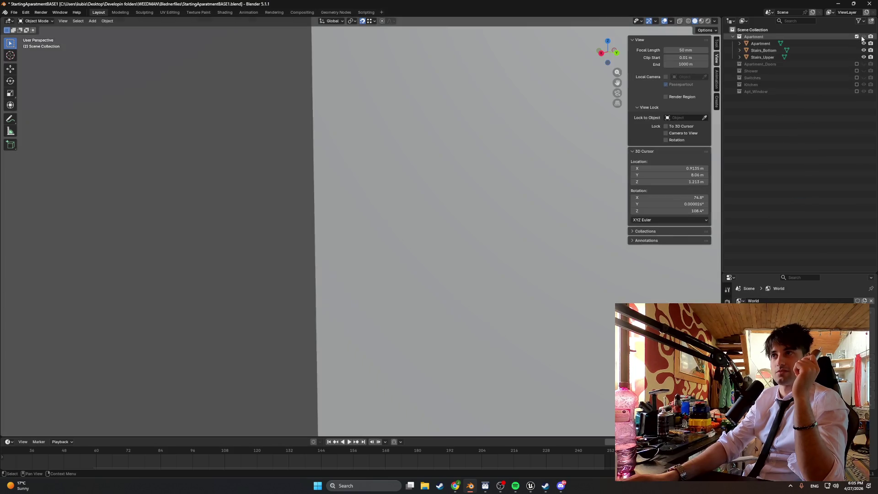
mouse_move(458, 190)
middle_down()
mouse_move(529, 195)
mouse_move(492, 210)
mouse_move(485, 251)
mouse_move(424, 43)
mouse_move(512, 163)
mouse_move(353, 196)
mouse_move(439, 168)
mouse_move(352, 245)
mouse_move(333, 231)
mouse_move(344, 218)
middle_up()
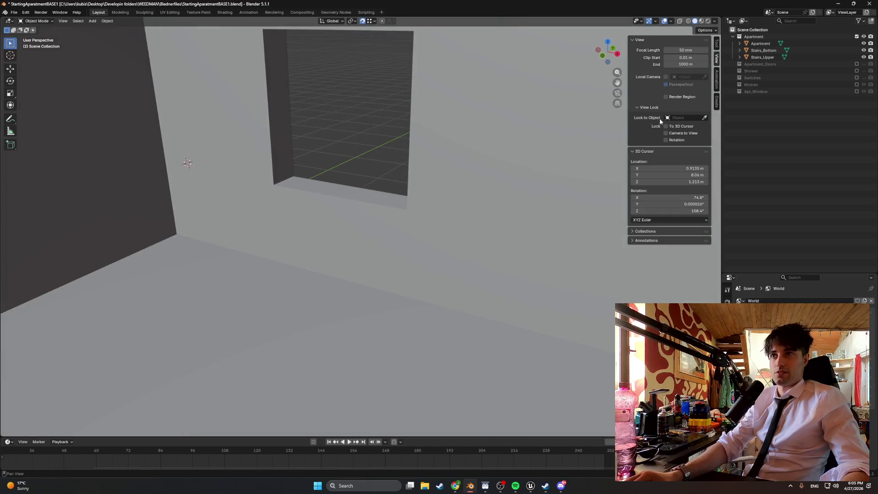
click(857, 91)
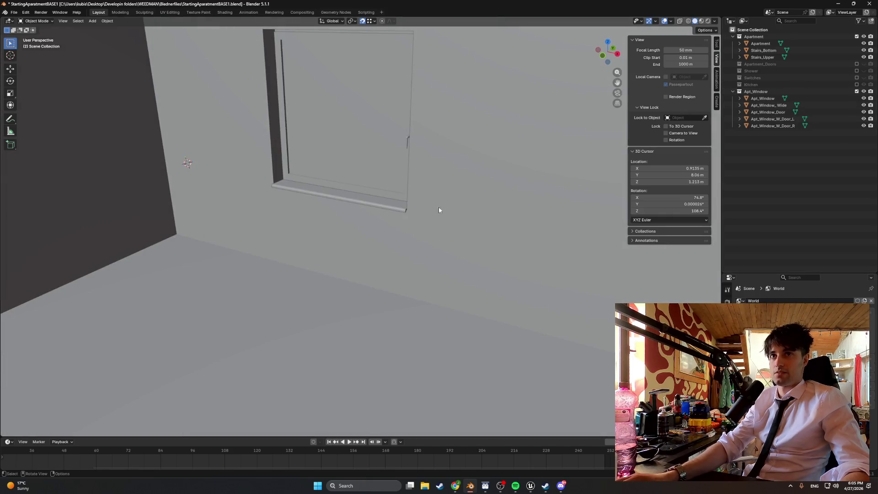
mouse_move(438, 207)
middle_down()
mouse_move(420, 198)
mouse_move(449, 175)
middle_up()
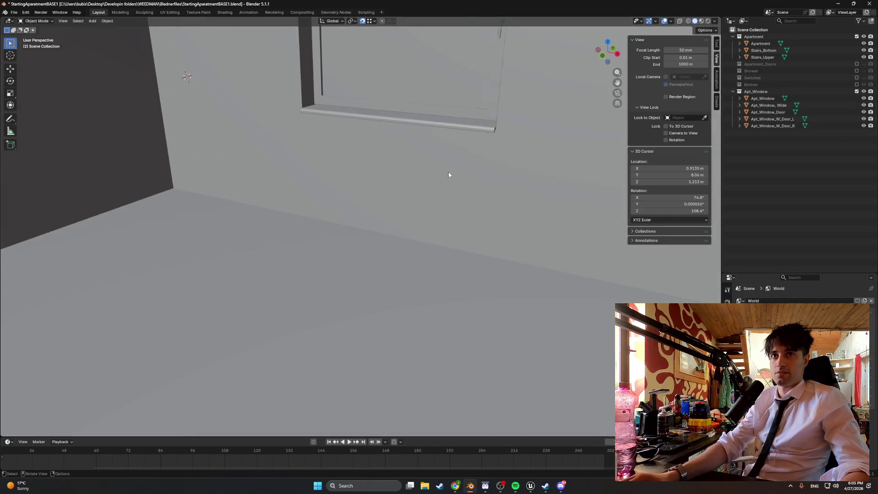
Include the Kitchen, Apartment_Doors and Shower collections and clear the selection
click(857, 85)
click(856, 71)
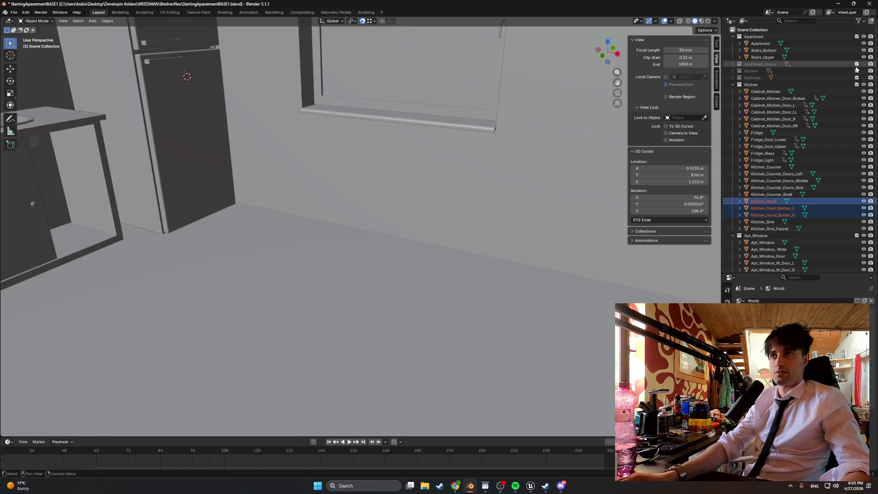
click(856, 64)
mouse_move(427, 172)
middle_down()
mouse_move(369, 172)
mouse_move(373, 158)
mouse_move(496, 178)
mouse_move(435, 185)
mouse_move(427, 227)
mouse_move(424, 212)
middle_up()
scroll(741, 195, down, 1)
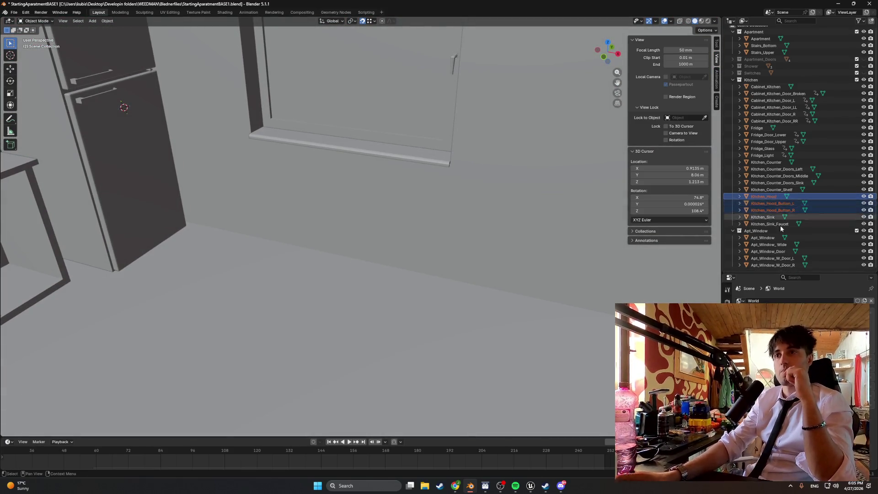
click(750, 271)
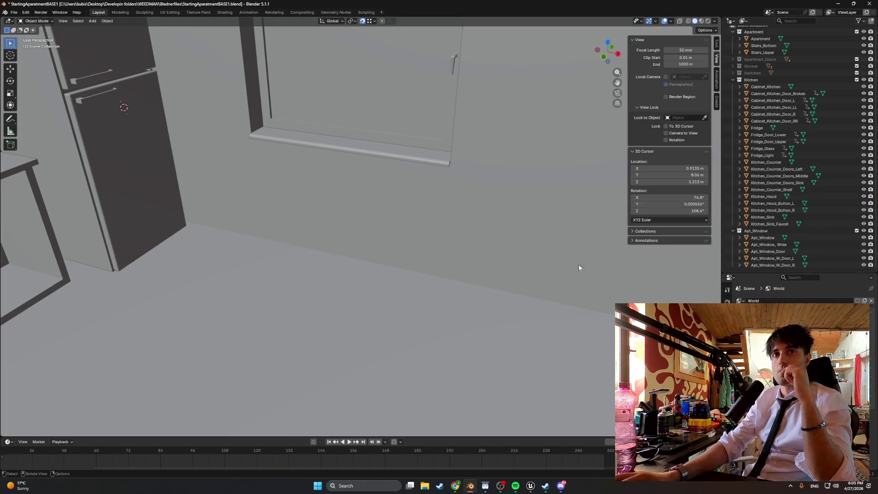
mouse_move(579, 267)
middle_down()
mouse_move(416, 254)
mouse_move(397, 245)
mouse_move(433, 249)
middle_up()
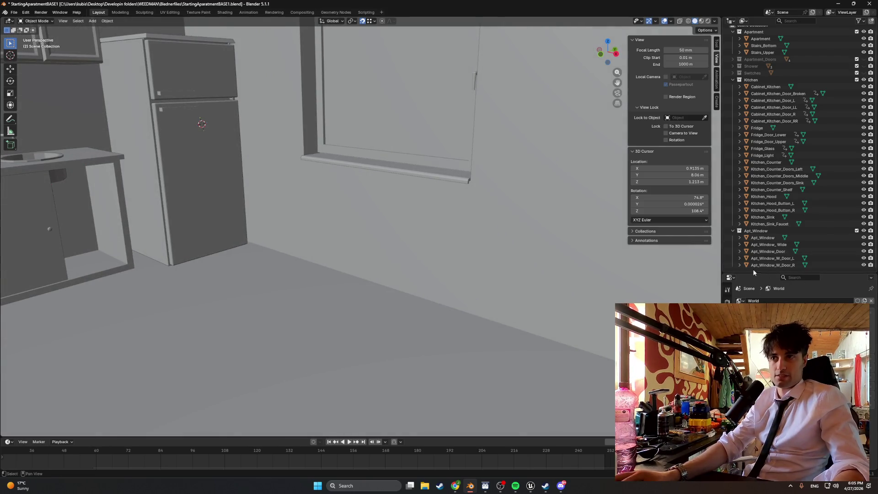
Collapse the Outliner and make Switches, Shower and Apartment_Doors visible
key(shift+a)
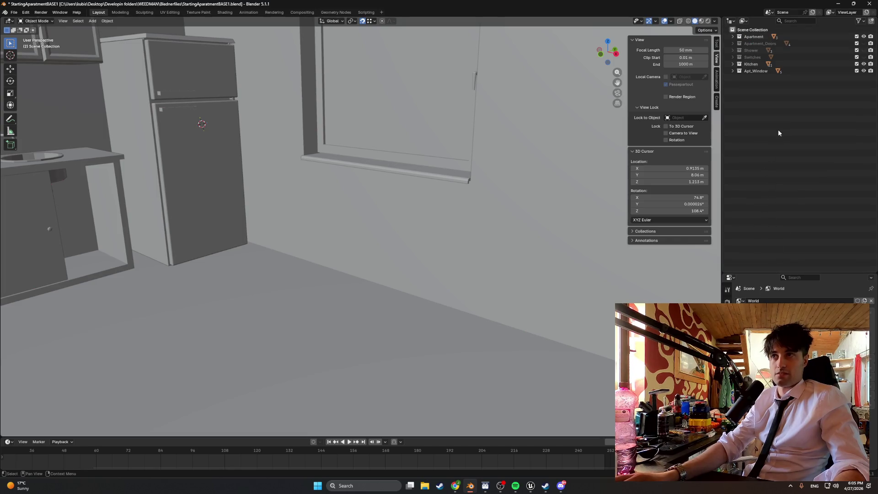
click(864, 57)
click(864, 52)
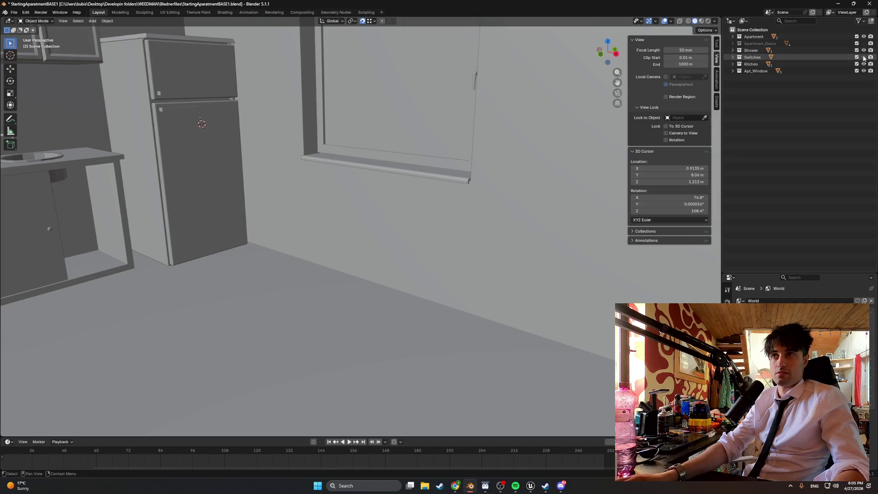
click(864, 44)
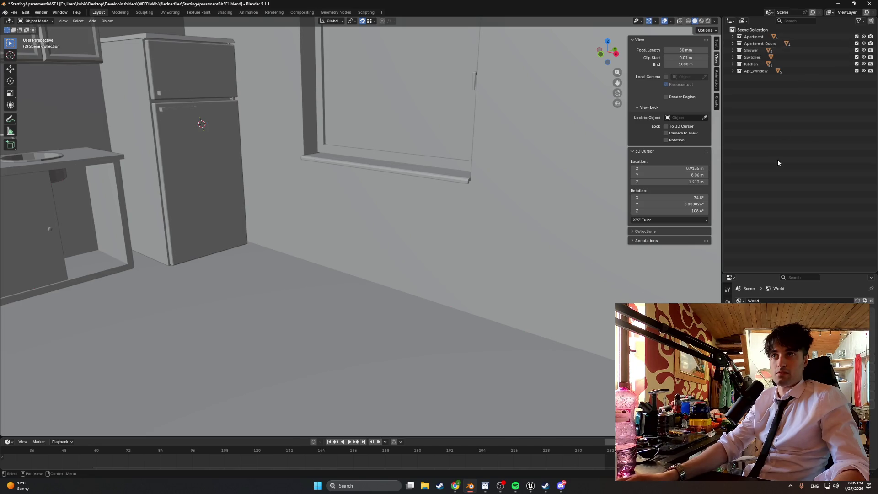
right_click(778, 136)
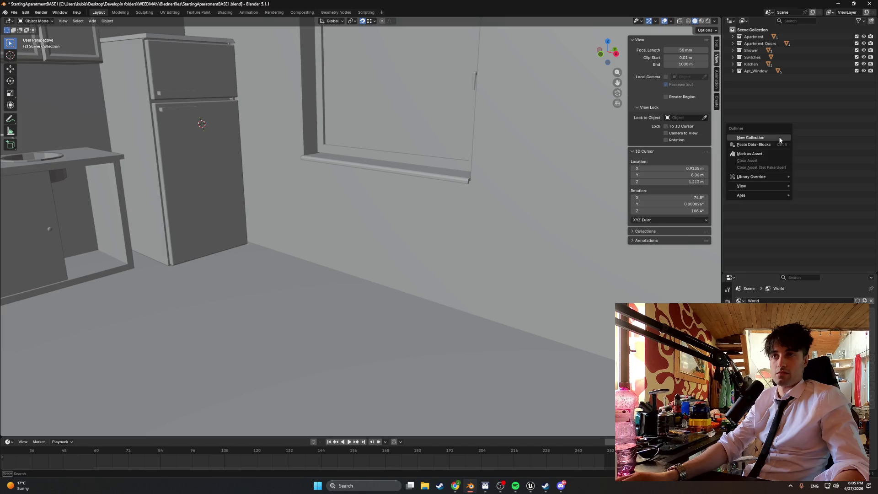
right_click(400, 290)
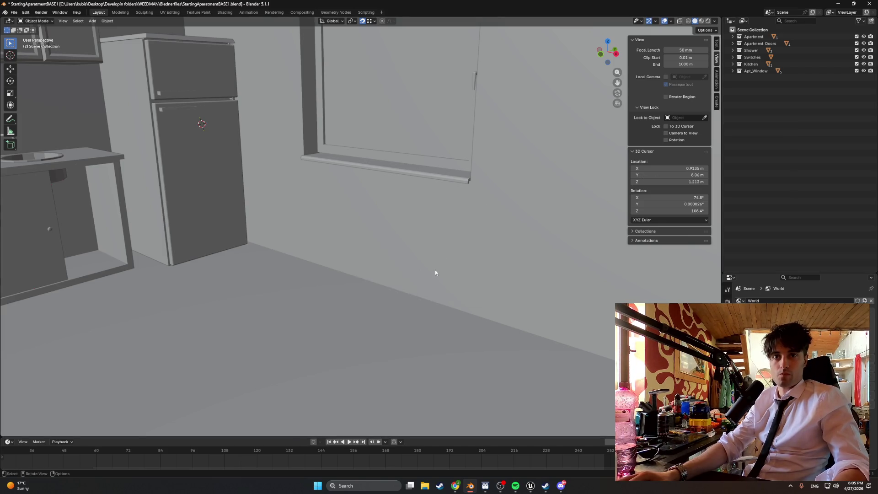
key(shift+a)
Add a Plane, shift it along X and lower it along Z toward the floor
mouse_move(392, 284)
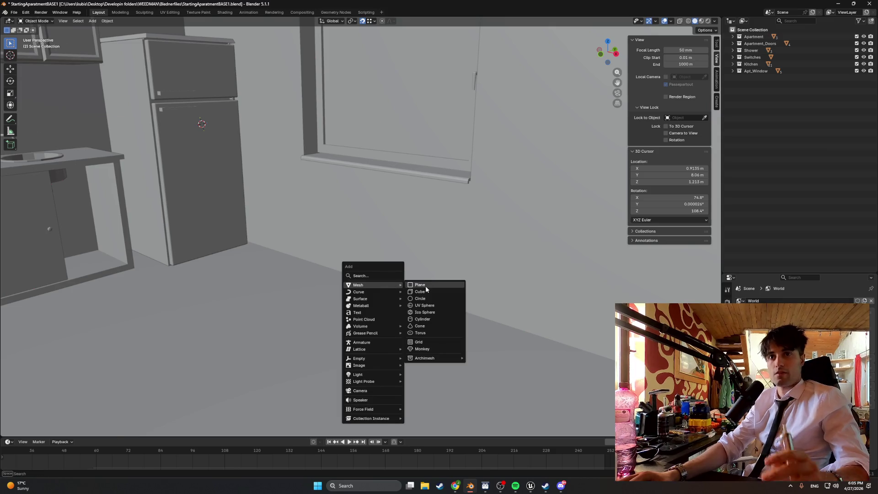
click(426, 286)
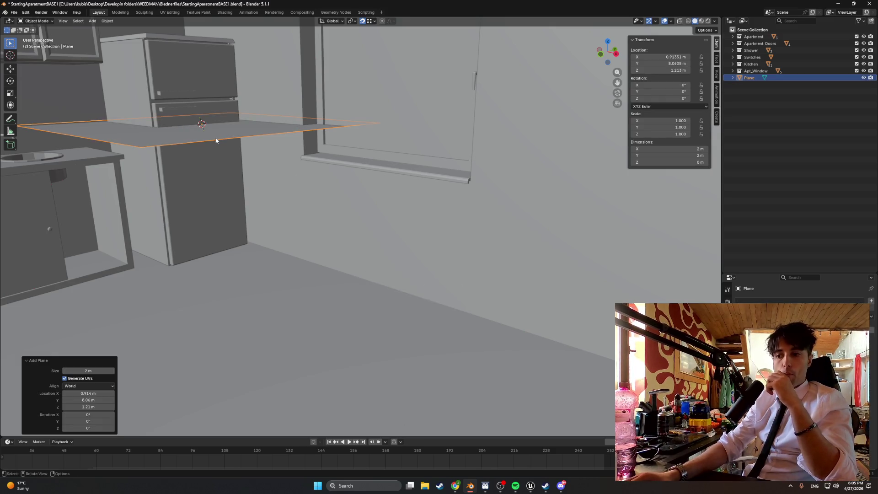
mouse_move(218, 144)
middle_down()
mouse_move(266, 173)
mouse_move(258, 174)
mouse_move(330, 161)
middle_up()
key(g)
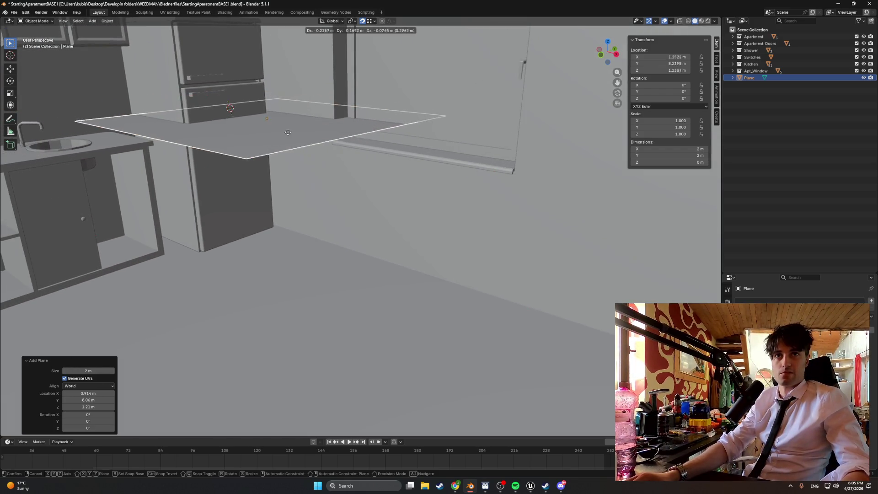
key(x)
click(415, 160)
key(g)
key(z)
mouse_move(417, 180)
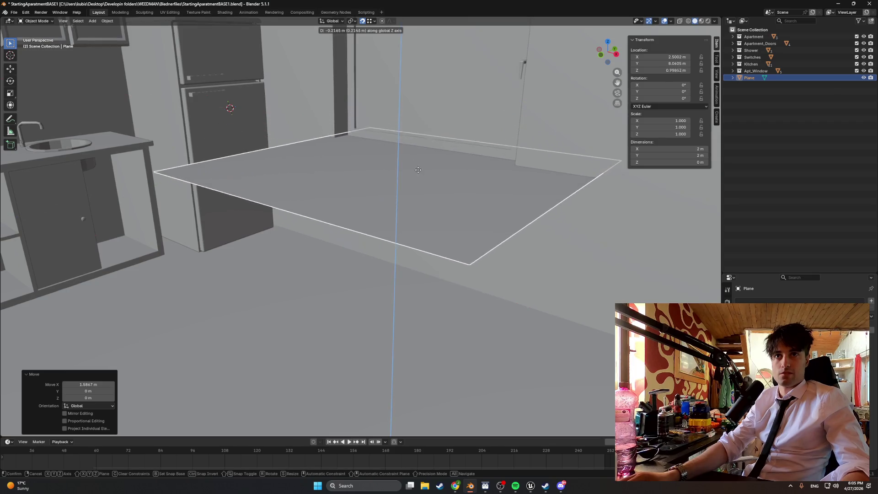
click(417, 181)
mouse_move(417, 180)
middle_down()
mouse_move(462, 176)
mouse_move(388, 186)
mouse_move(488, 182)
middle_up()
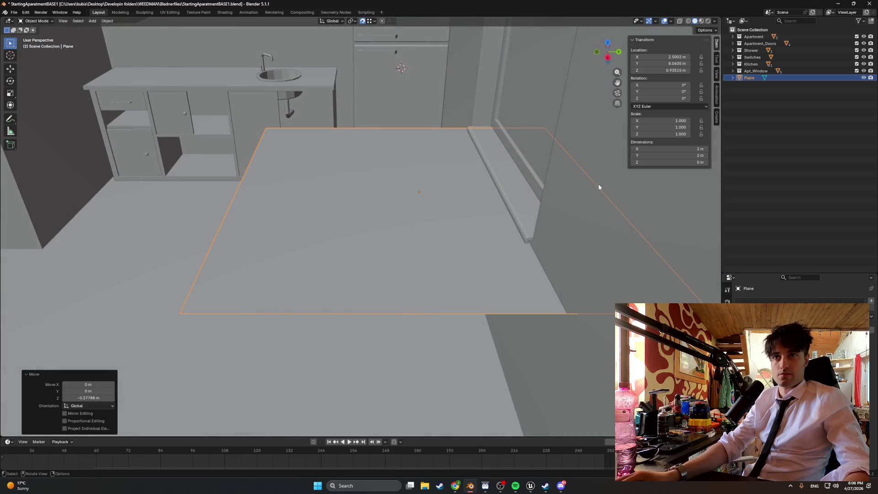
In Edit Mode, select one edge of the plane and pull it along Y
key(Tab)
click(563, 197)
key(a)
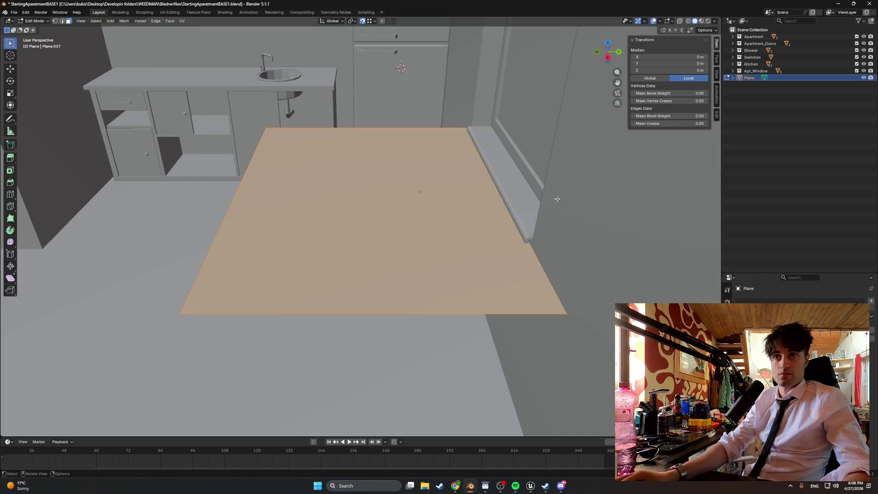
mouse_move(566, 207)
middle_down()
mouse_move(623, 270)
mouse_move(413, 235)
mouse_move(494, 240)
middle_up()
key(2)
click(623, 270)
key(g)
key(y)
click(447, 228)
Narrow both side edges along X and shorten the front edge to make 1.2 m by 0.808 m
key(g)
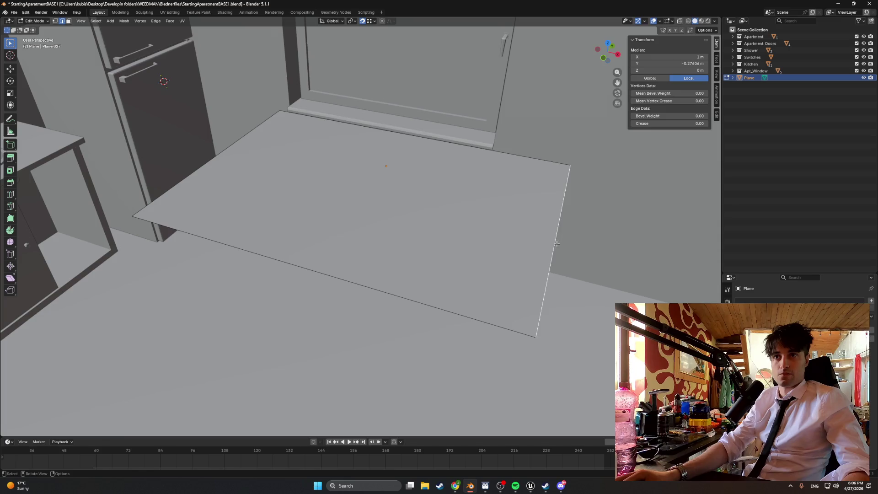
key(x)
click(456, 215)
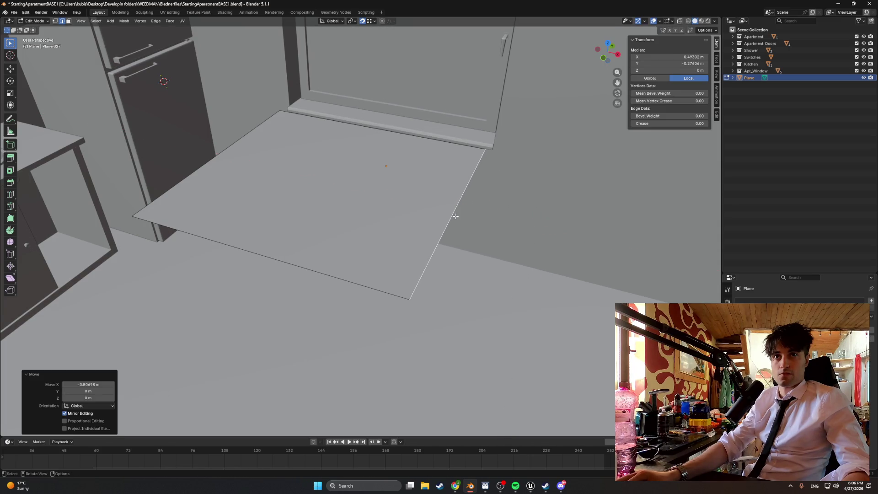
key(g)
key(x)
click(268, 164)
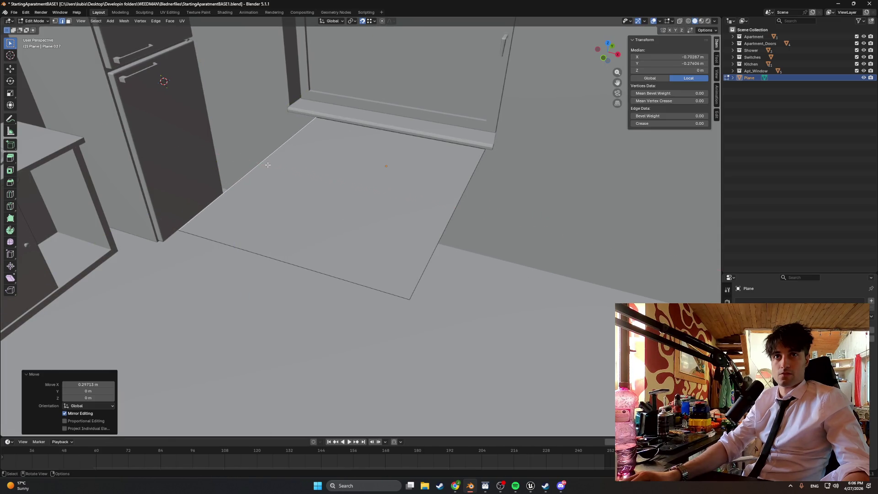
key(g)
key(y)
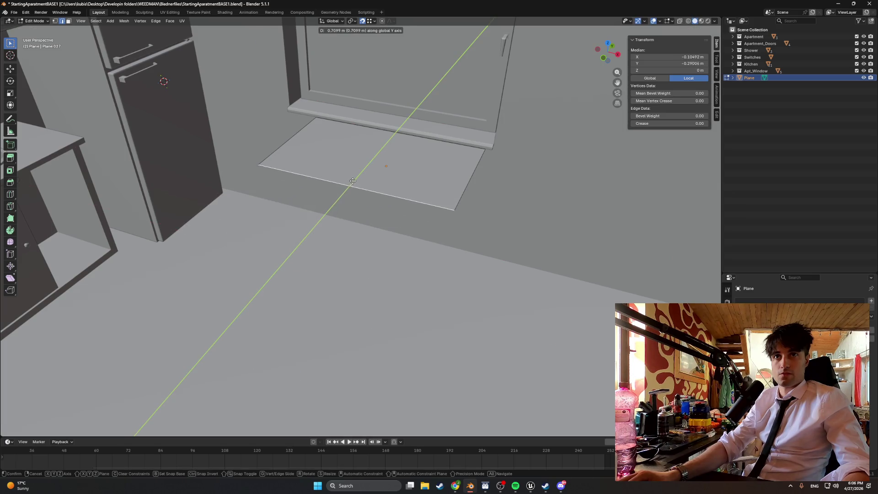
click(345, 193)
mouse_move(345, 193)
middle_down()
mouse_move(345, 183)
mouse_move(403, 190)
mouse_move(457, 196)
mouse_move(470, 208)
middle_up()
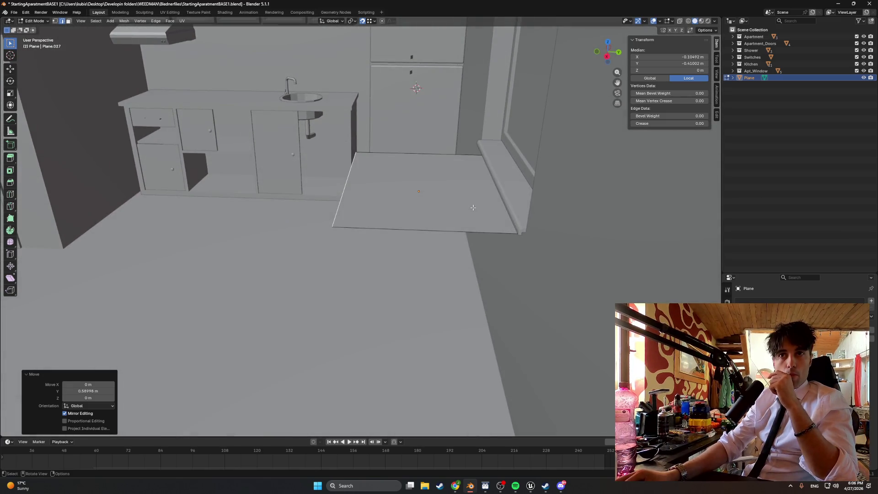
key(Tab)
Slide the plane about 0.043 m along Y to sit below the window sill, then enter Edit Mode
key(g)
key(y)
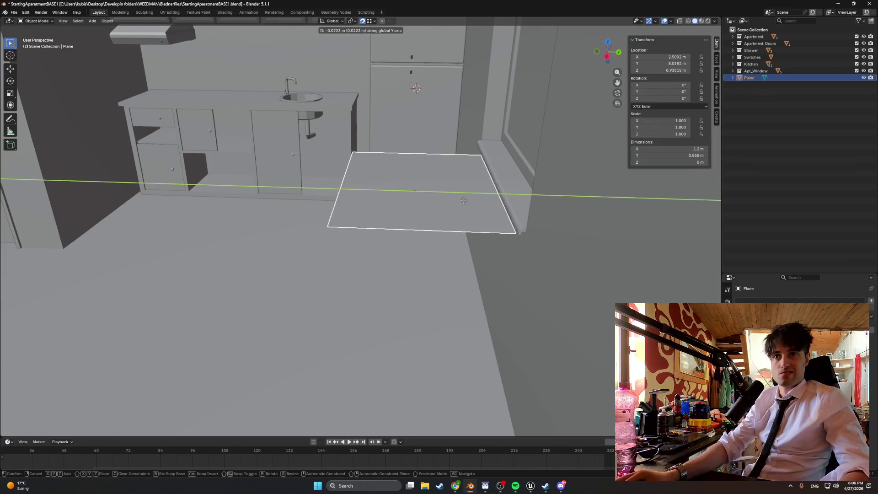
click(460, 201)
mouse_move(467, 205)
middle_down()
mouse_move(514, 216)
mouse_move(447, 220)
mouse_move(510, 196)
mouse_move(473, 184)
mouse_move(470, 201)
mouse_move(503, 189)
mouse_move(457, 193)
mouse_move(472, 198)
mouse_move(461, 203)
mouse_move(470, 200)
mouse_move(453, 187)
mouse_move(480, 197)
mouse_move(473, 188)
mouse_move(440, 221)
mouse_move(431, 204)
mouse_move(398, 215)
mouse_move(488, 199)
mouse_move(492, 208)
mouse_move(481, 205)
mouse_move(526, 194)
mouse_move(487, 213)
mouse_move(423, 208)
mouse_move(434, 196)
mouse_move(419, 169)
mouse_move(425, 195)
mouse_move(433, 194)
mouse_move(421, 188)
mouse_move(422, 199)
middle_up()
scroll(476, 192, down, 3)
scroll(474, 197, up, 3)
scroll(496, 193, down, 3)
scroll(485, 197, up, 3)
scroll(473, 202, up, 2)
key(Tab)
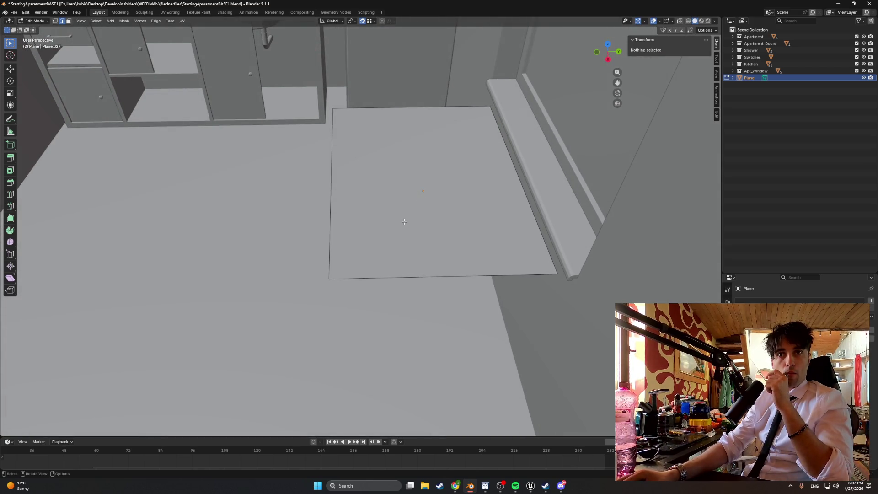
middle_drag(382, 221, 382, 228)
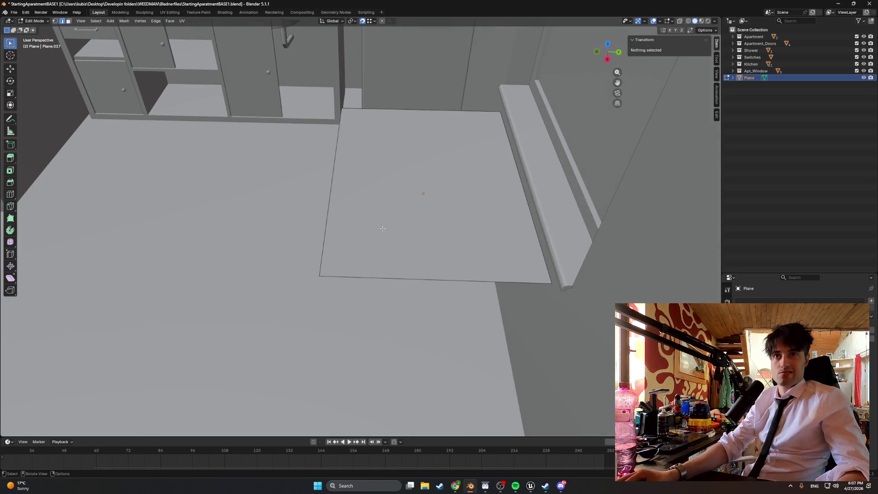
click(334, 276)
alt+click(322, 272)
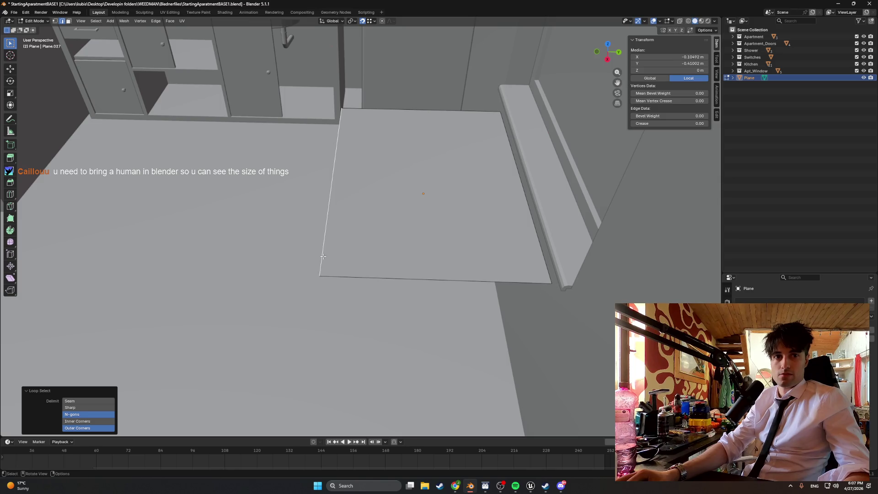
mouse_move(390, 144)
middle_down()
mouse_move(413, 134)
mouse_move(411, 122)
mouse_move(430, 107)
middle_up()
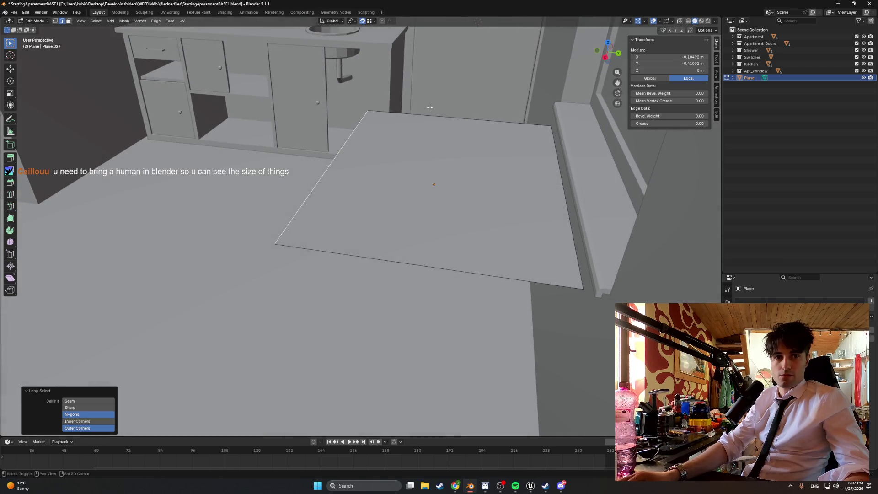
shift+click(448, 118)
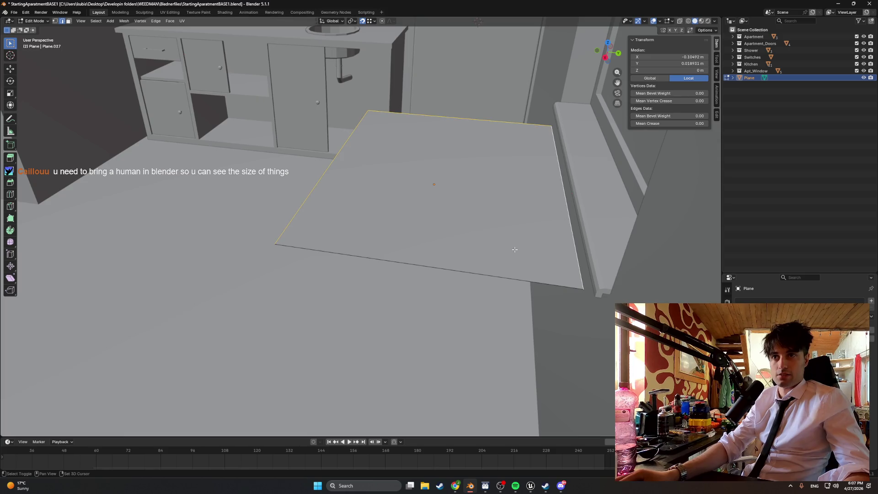
key(ctrl+b)
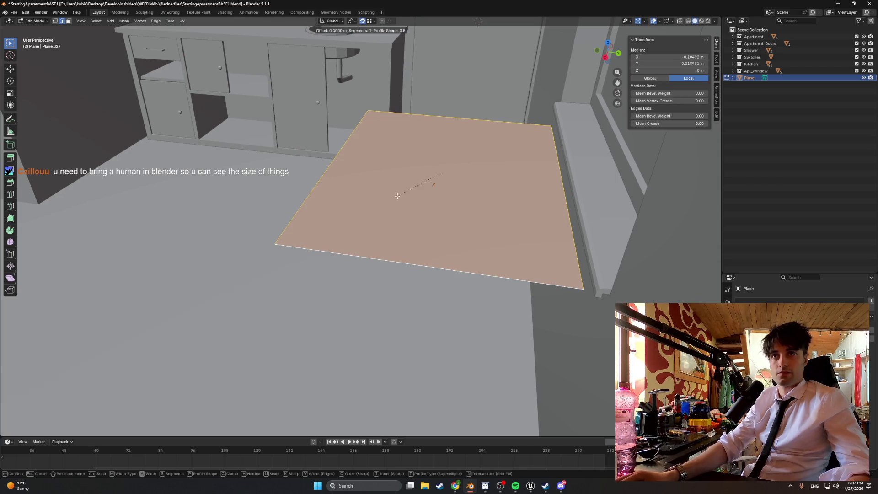
key(Escape)
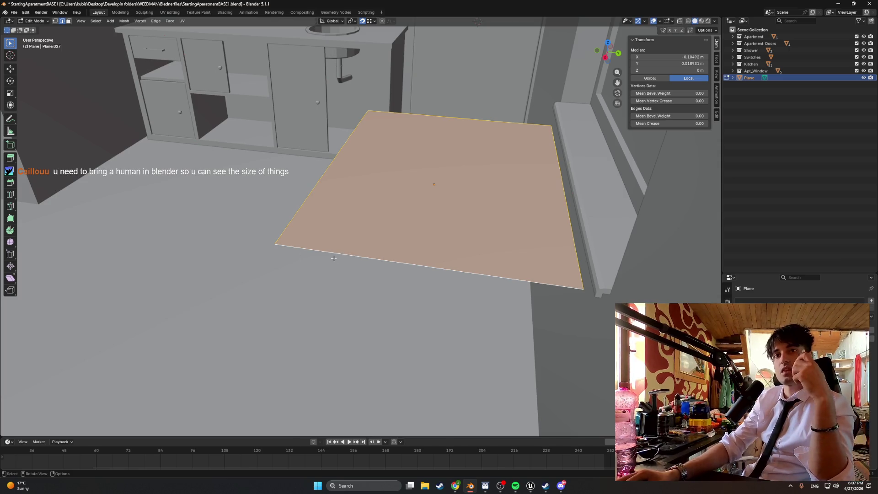
middle_drag(340, 253, 376, 257)
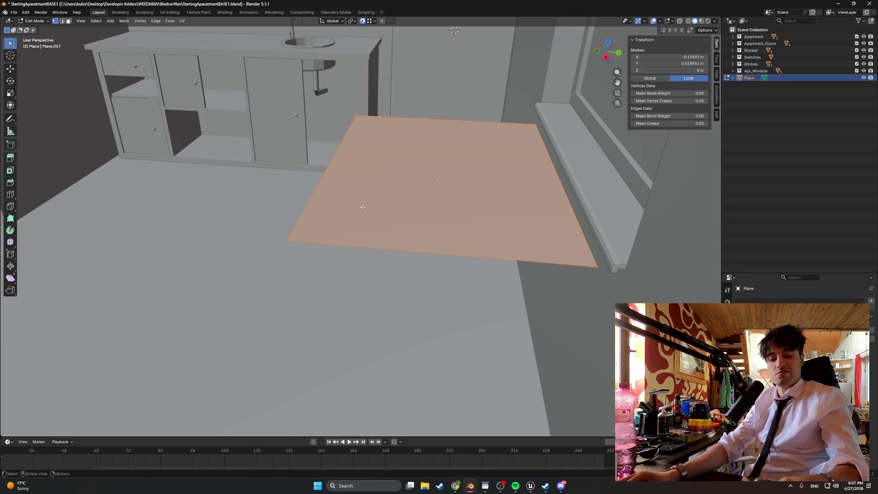
key(ctrl+b)
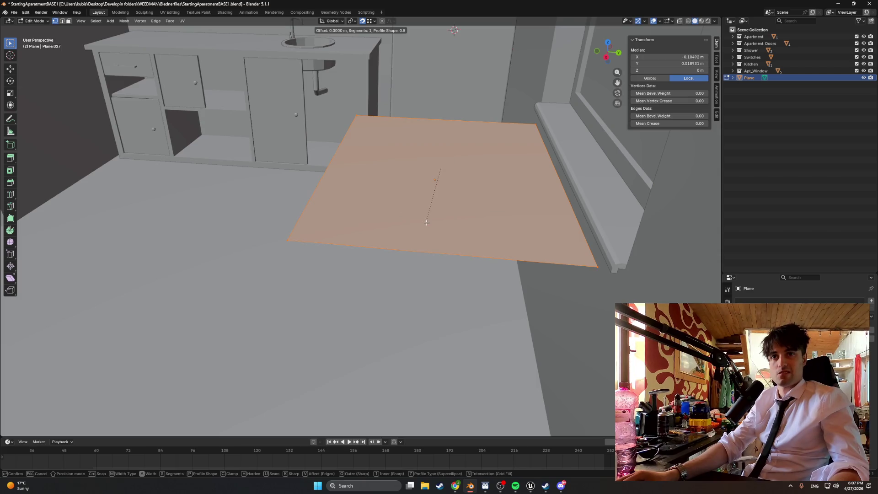
key(Escape)
key(super+shift+s)
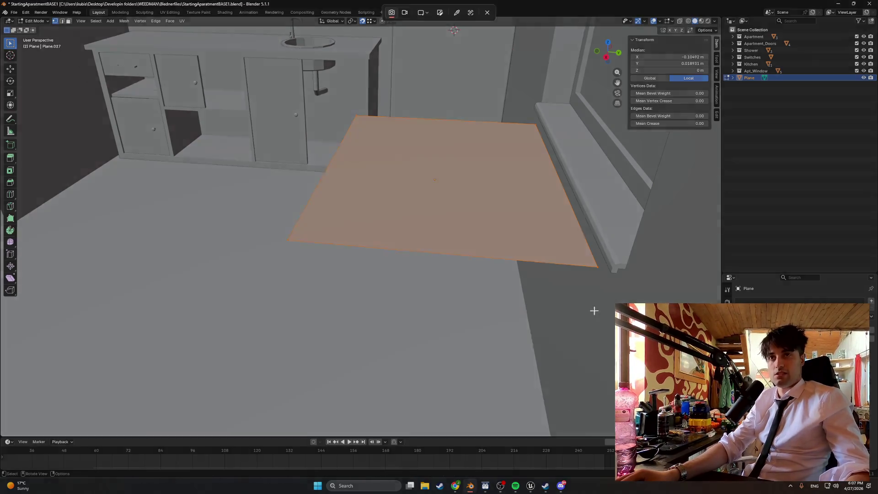
drag(641, 313, 279, 61)
mouse_move(455, 486)
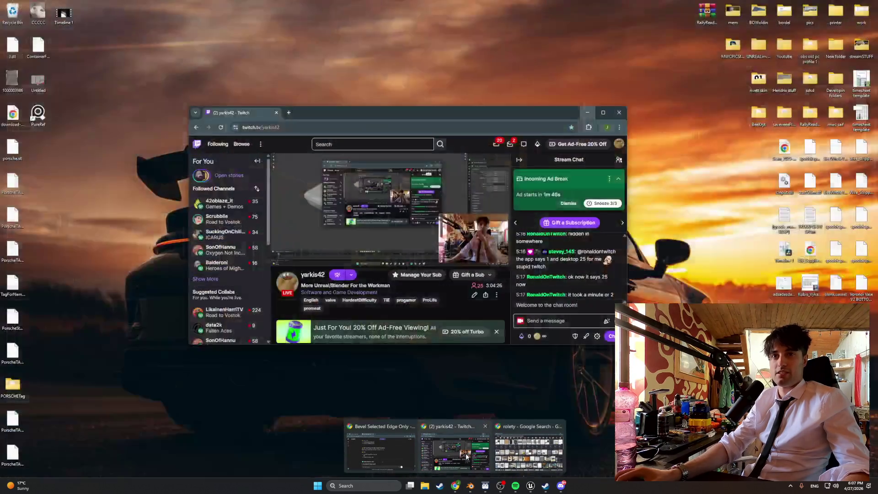
click(466, 456)
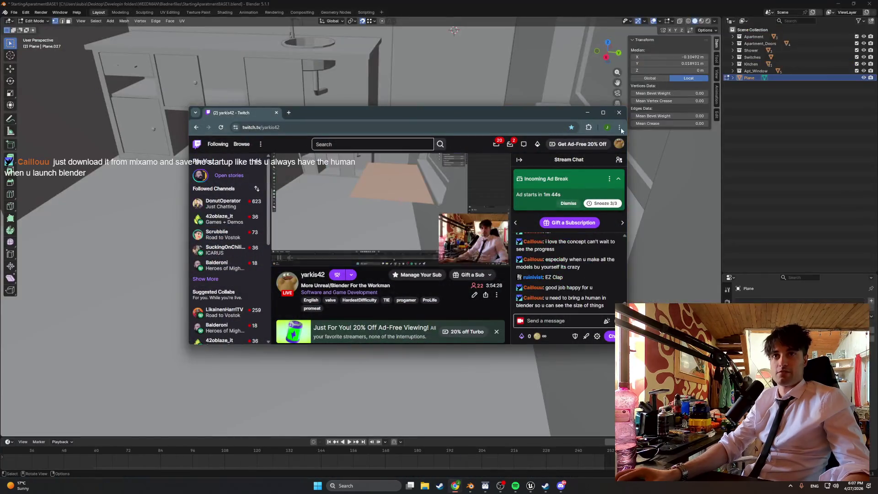
click(414, 353)
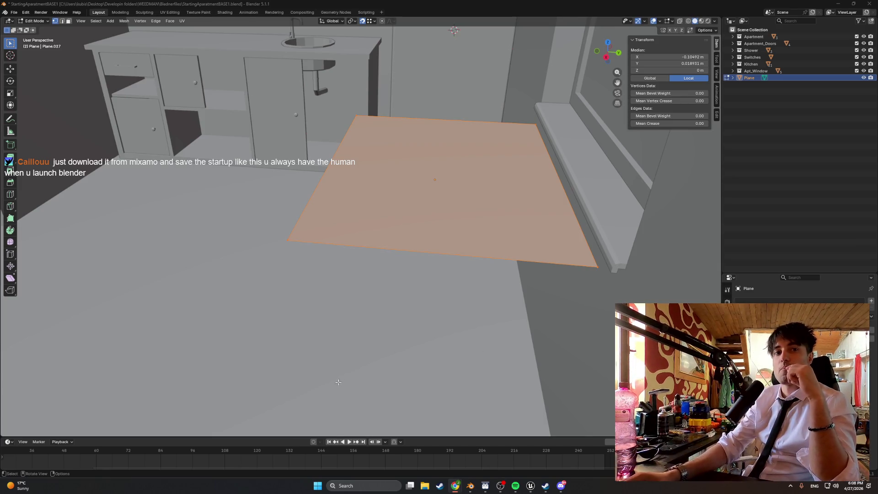
Save StartingAparatmentBASE1.blend, then open FredV01.blend with the low-poly human character
click(19, 13)
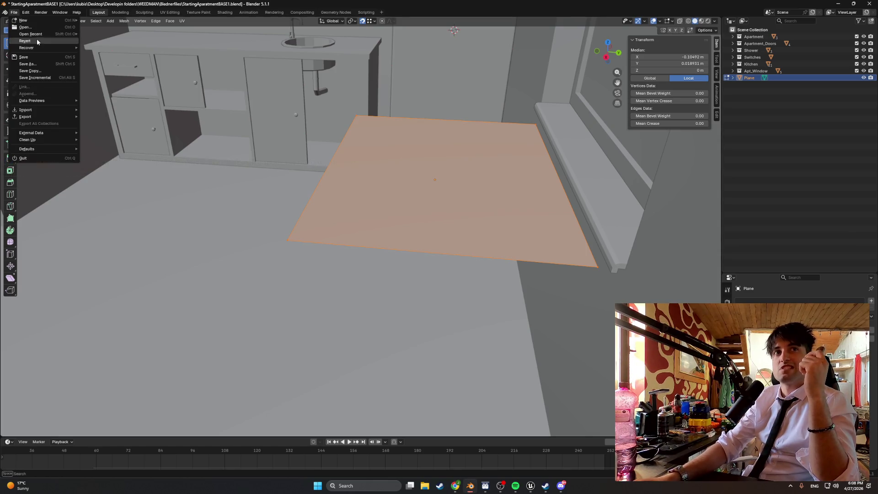
click(26, 57)
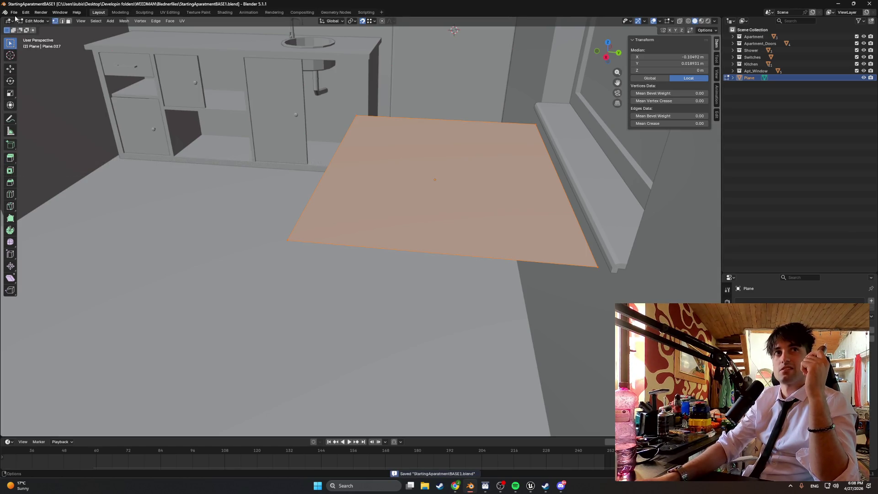
click(13, 13)
click(26, 27)
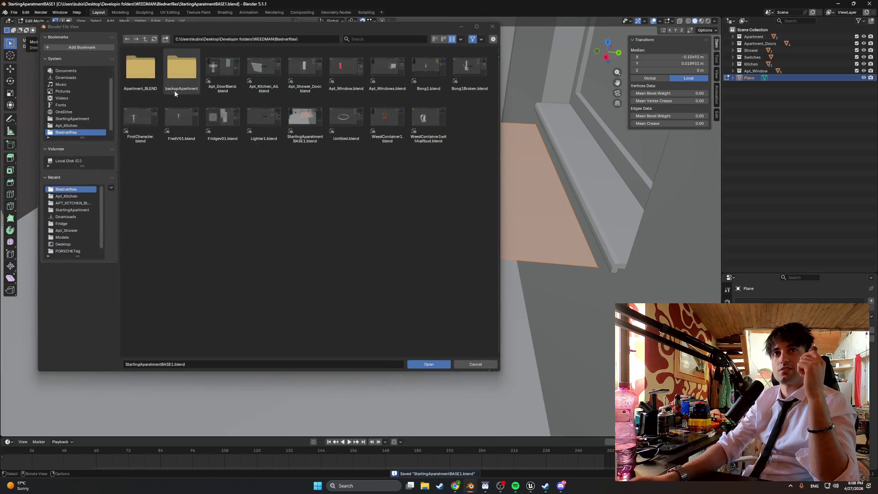
click(186, 121)
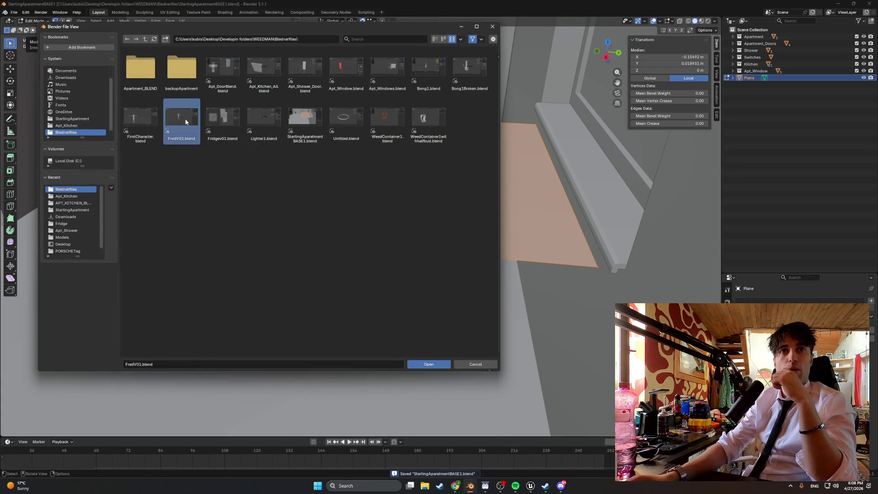
double_click(186, 121)
middle_drag(310, 172, 314, 168)
scroll(244, 157, up, 3)
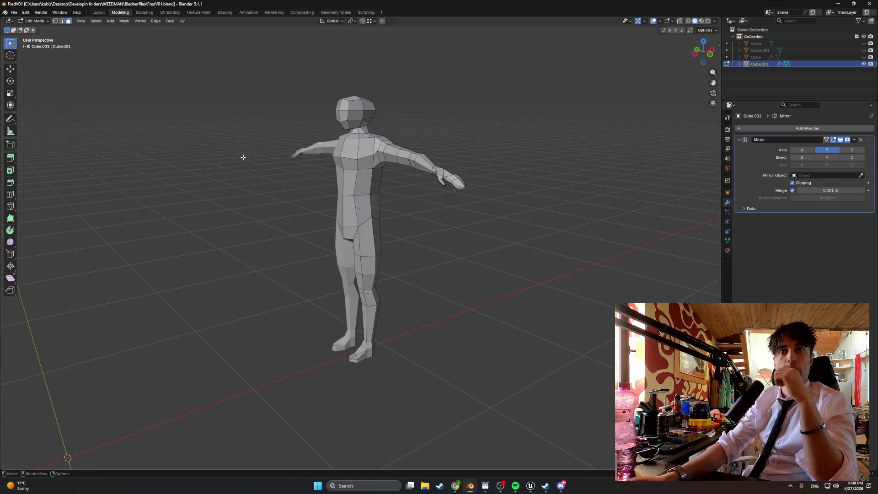
Export FredV01.fbx into a new Characters folder inside Models
click(14, 13)
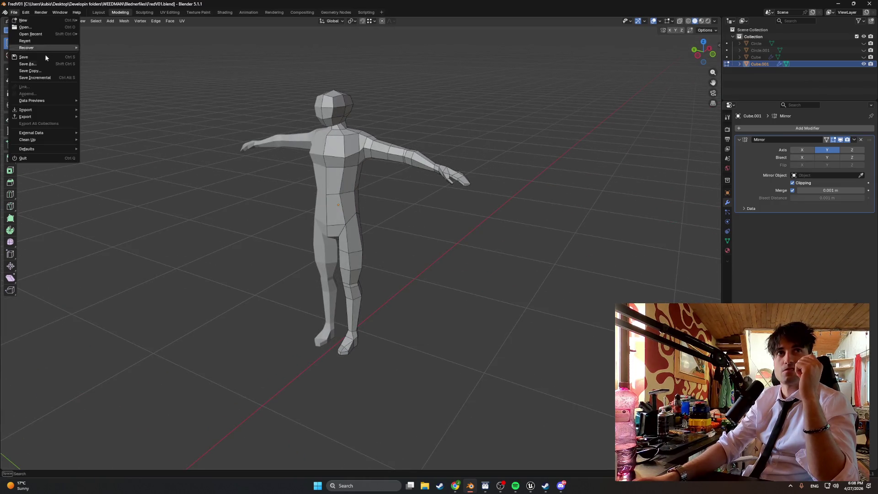
mouse_move(49, 118)
click(130, 172)
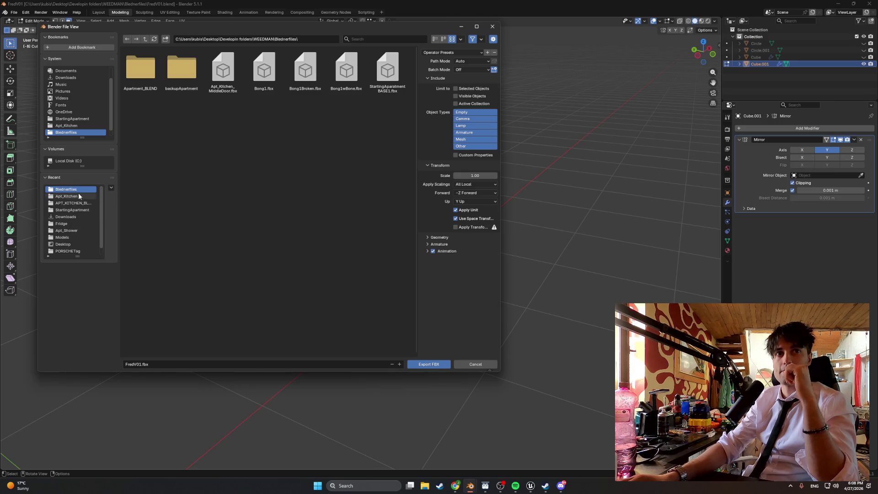
click(71, 238)
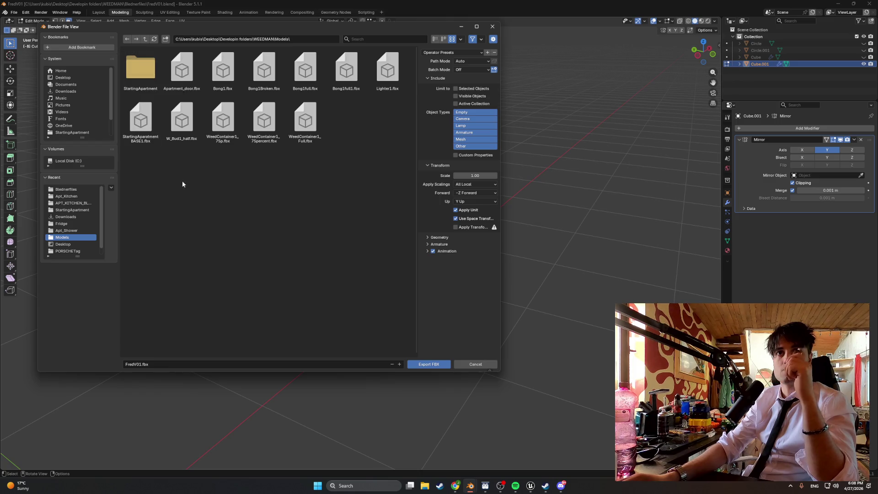
right_click(182, 197)
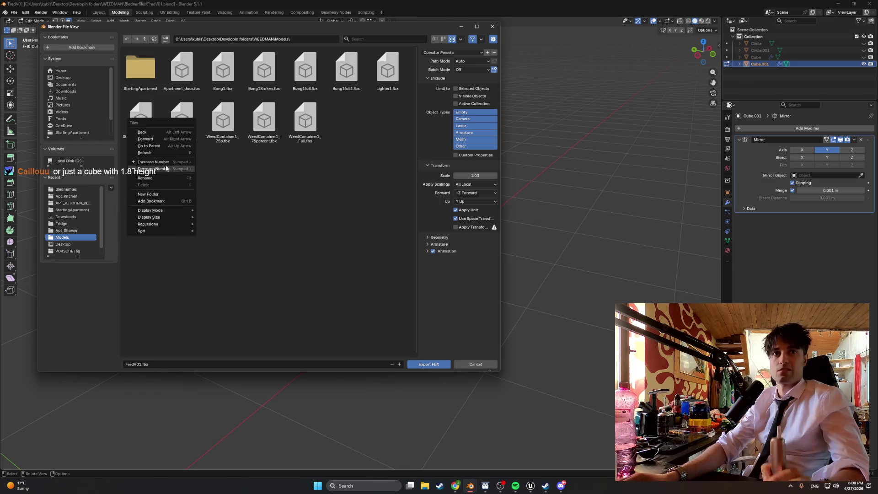
click(179, 194)
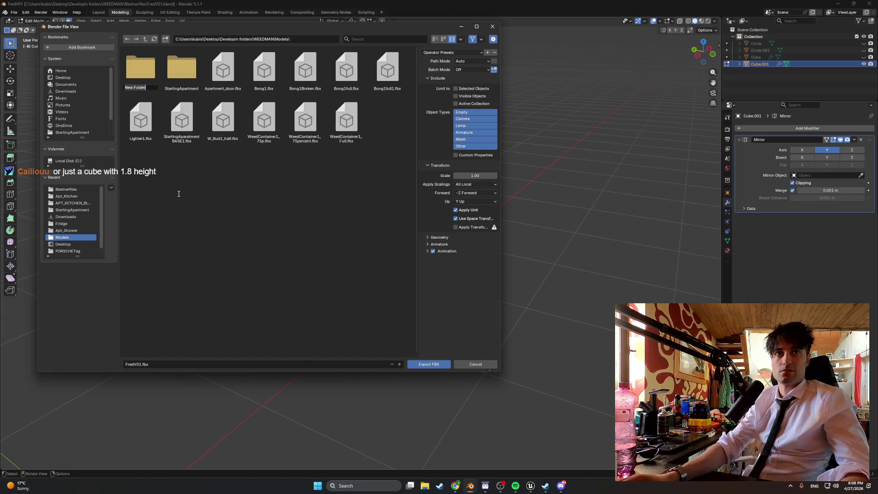
text(Characters)
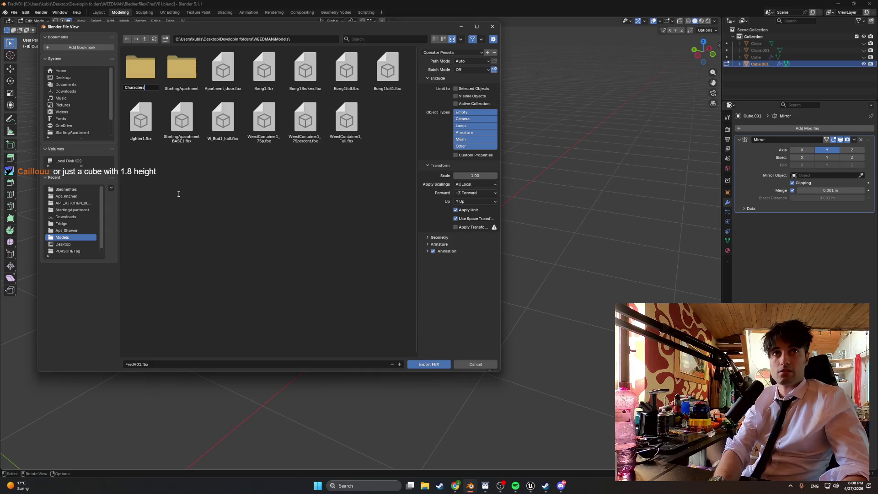
key(Return)
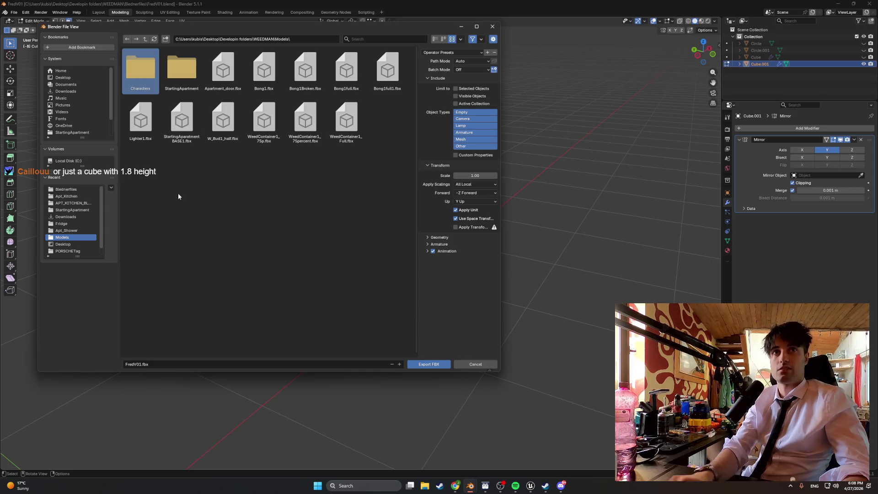
double_click(141, 68)
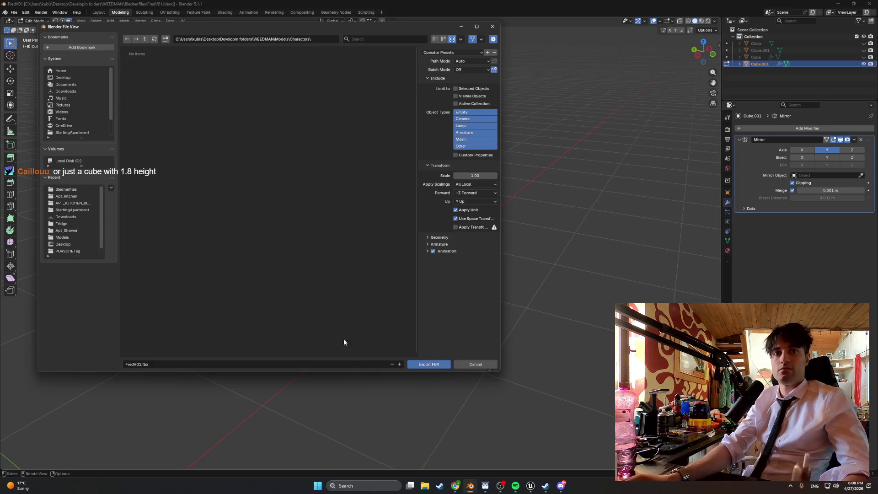
click(430, 365)
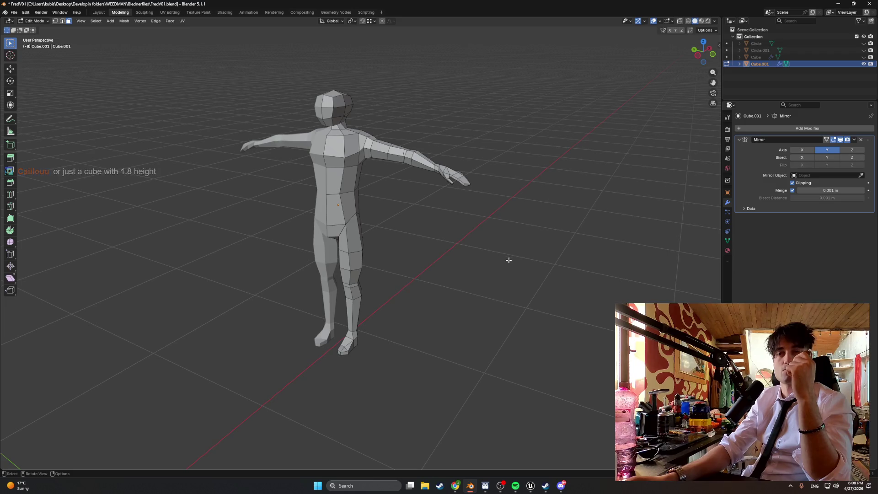
Re-export FredV01.fbx with Selected Objects only, overwriting the earlier file
click(14, 13)
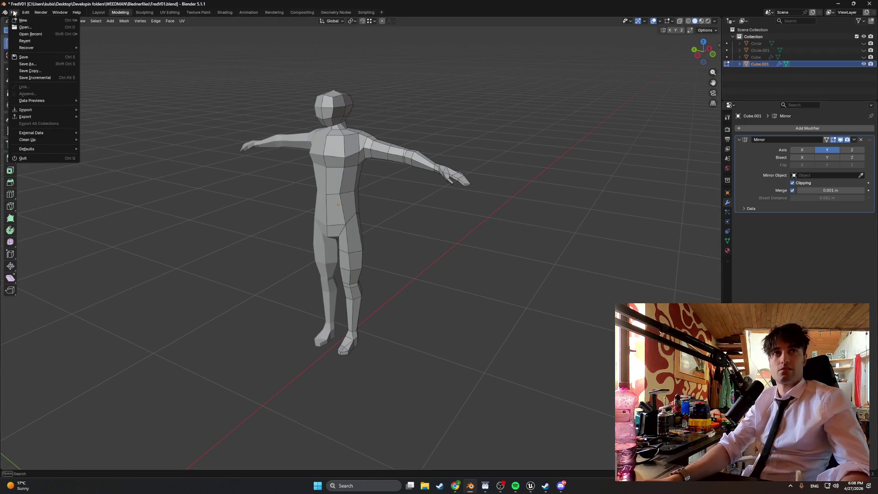
mouse_move(63, 119)
click(116, 169)
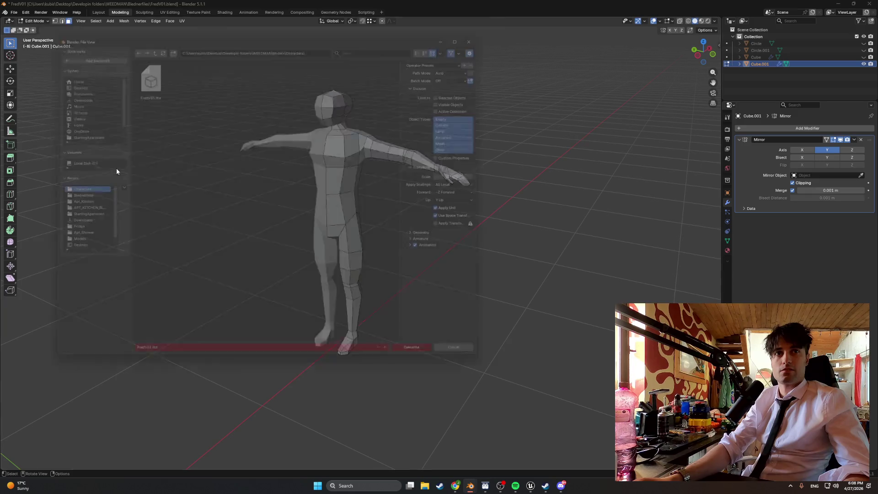
click(797, 82)
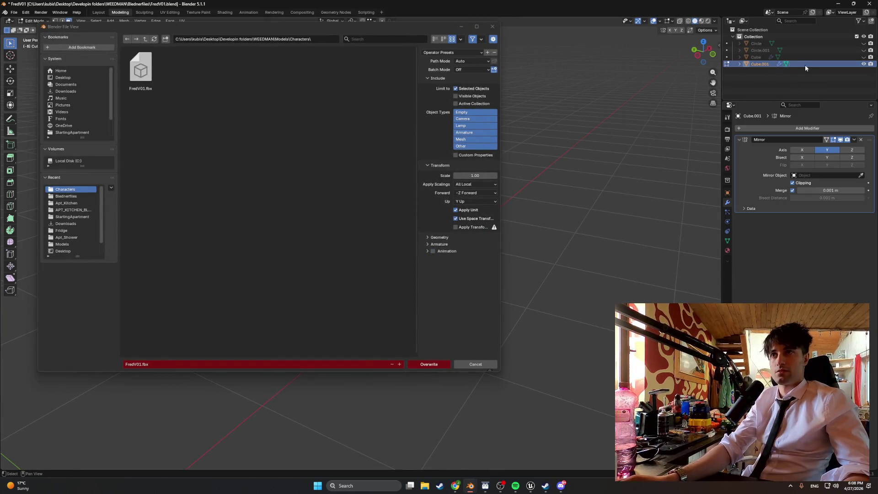
click(423, 366)
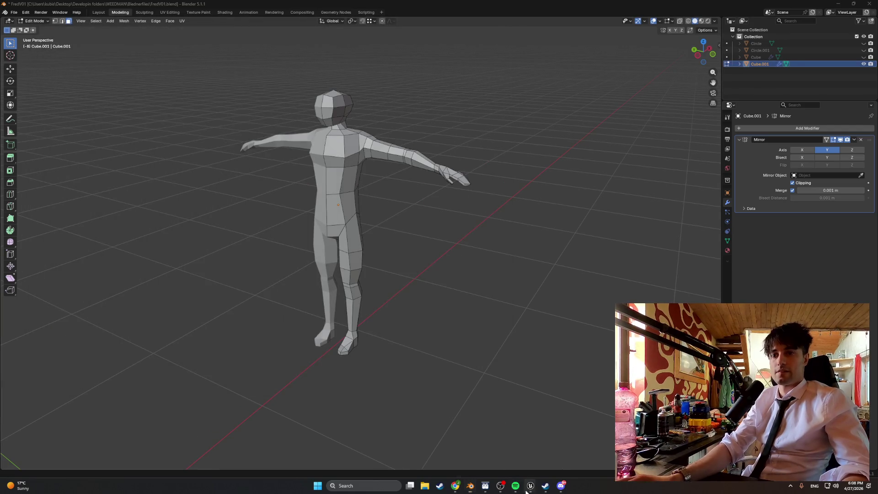
mouse_move(530, 486)
click(506, 463)
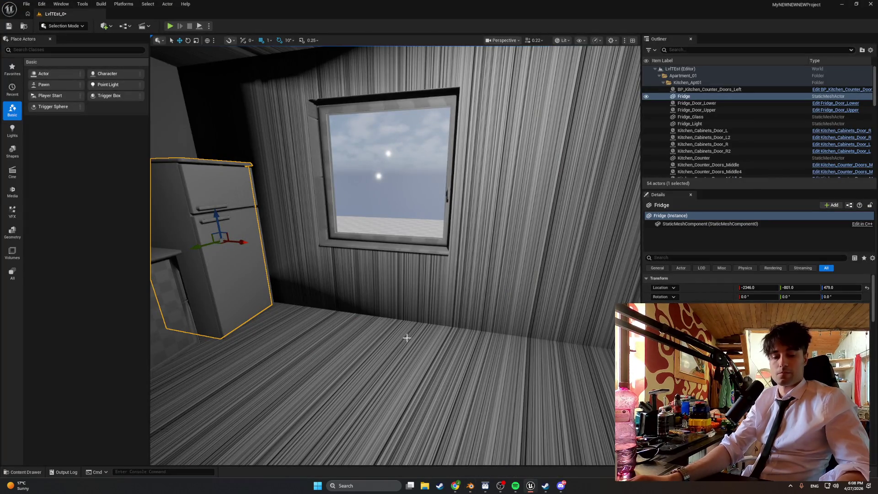
Create a Characters folder under World_Models in the Content Browser
key(ctrl+space)
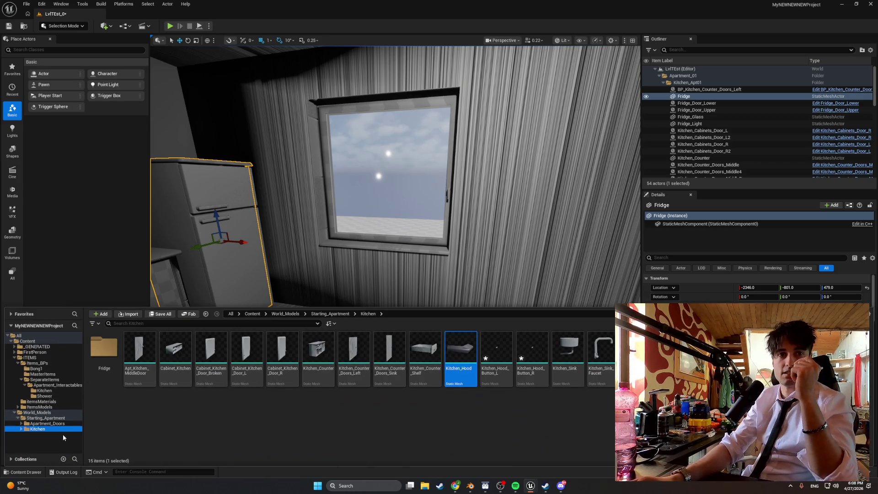
click(38, 412)
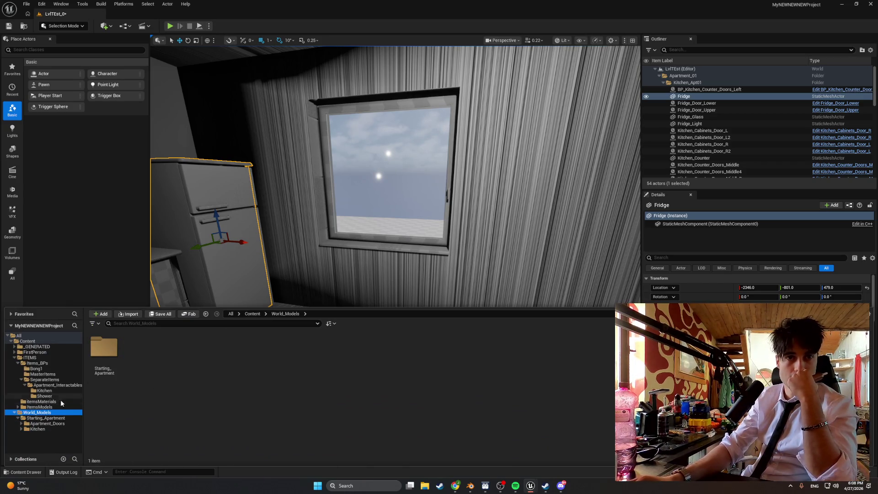
right_click(154, 369)
click(188, 144)
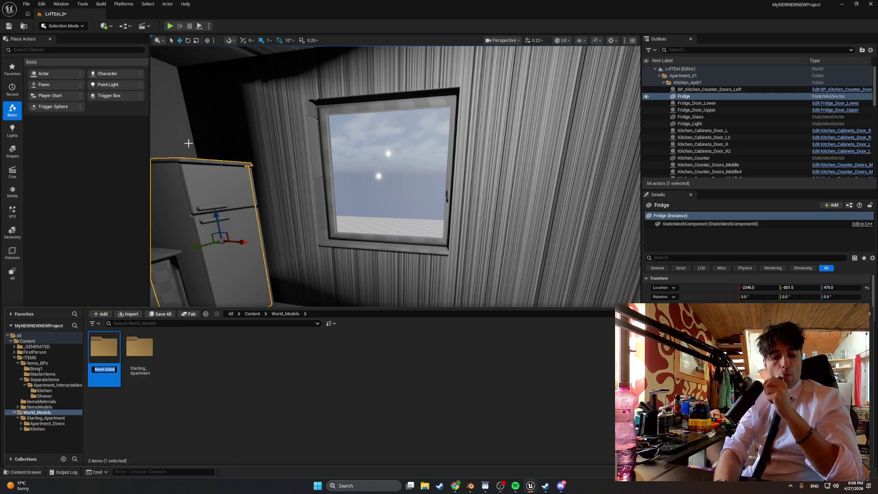
text(Cha)
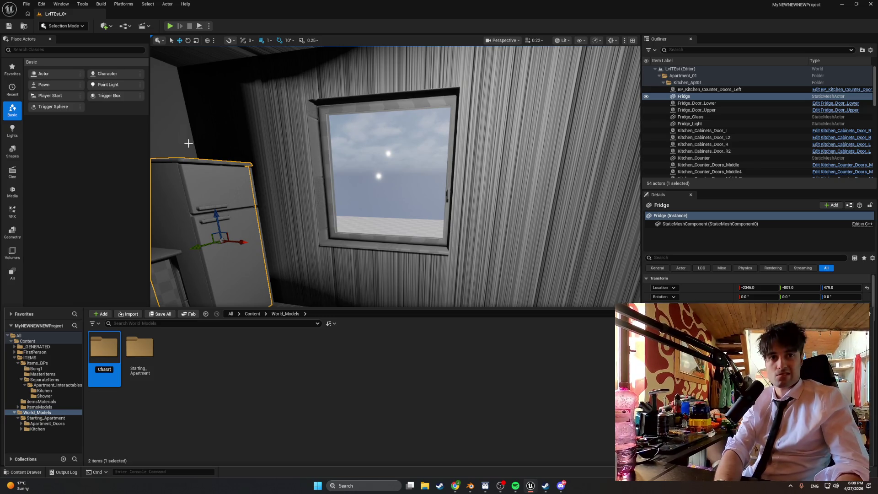
text(racters)
key(Return)
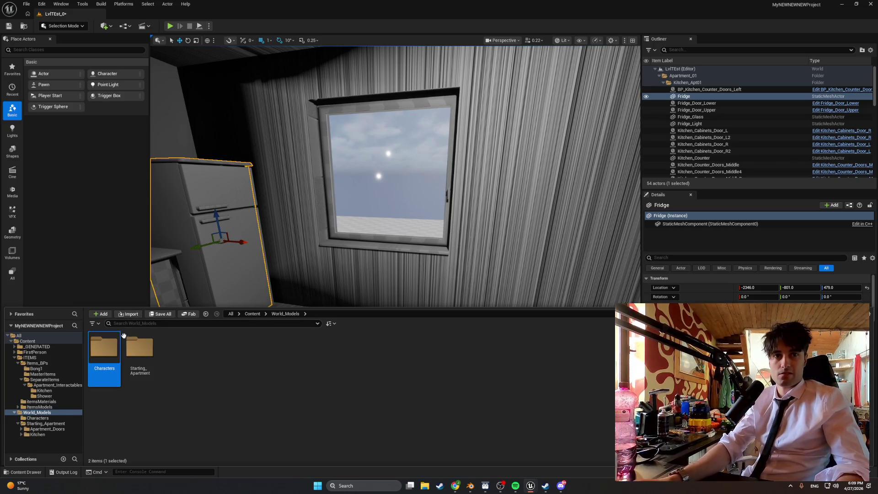
double_click(121, 337)
Import FredV01.fbx from the Models/Characters folder on disk with default settings
click(131, 316)
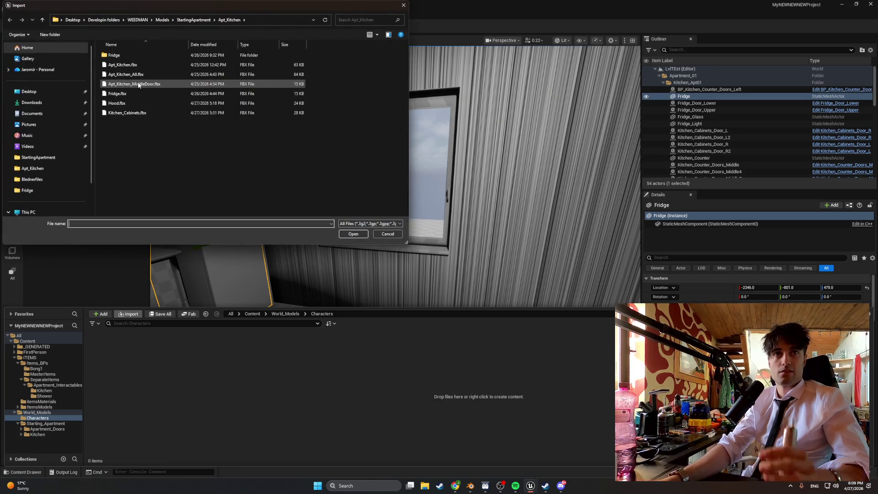
click(162, 20)
double_click(139, 55)
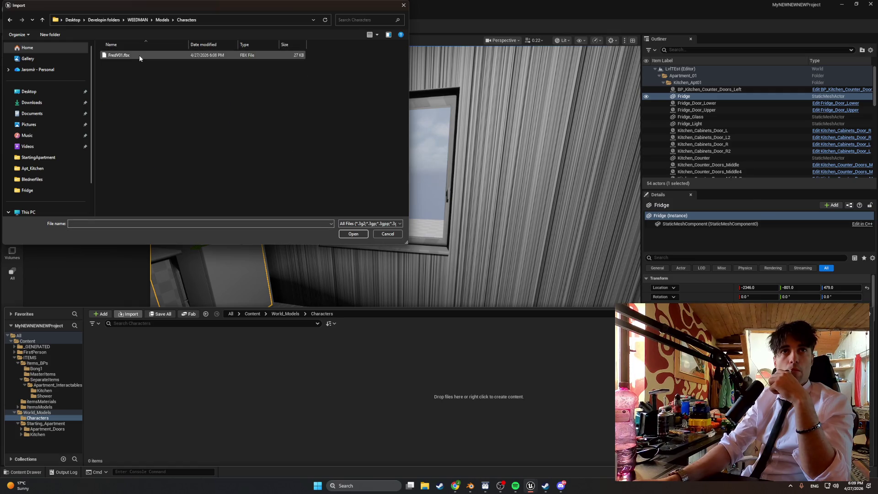
double_click(139, 55)
click(533, 449)
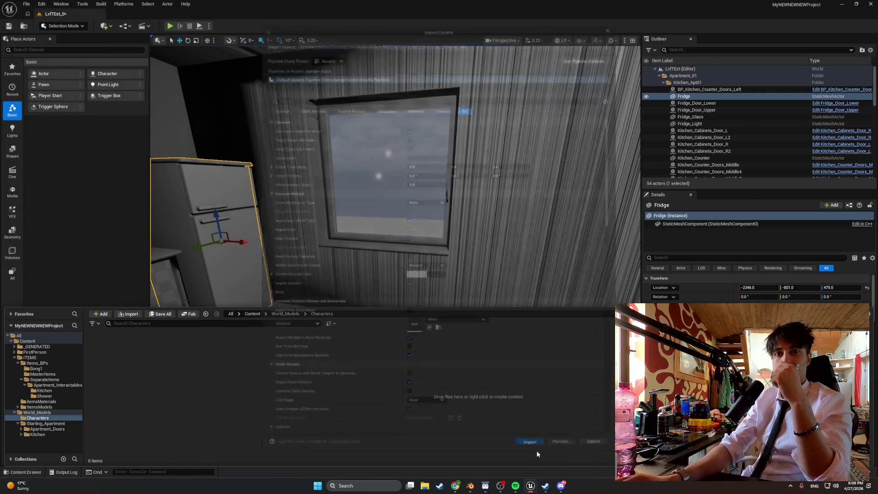
Place FredV01 into the apartment room and start a play test
right_drag(376, 261, 376, 275)
key(ctrl+b)
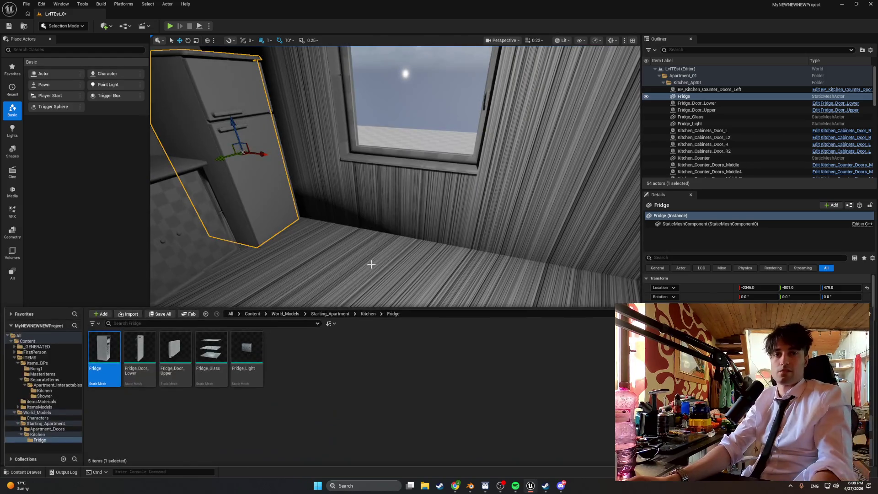
click(46, 424)
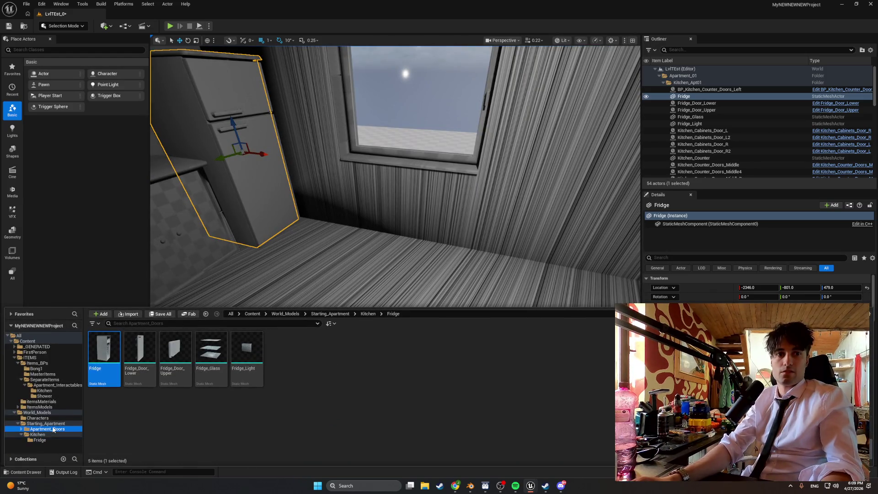
click(52, 419)
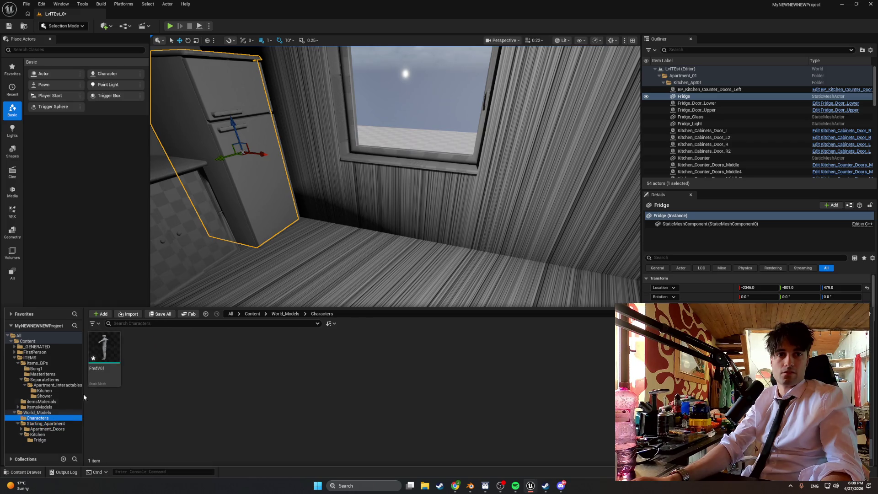
mouse_move(104, 352)
mouse_down()
mouse_move(243, 271)
mouse_move(280, 261)
mouse_up()
right_drag(281, 261, 240, 264)
click(171, 26)
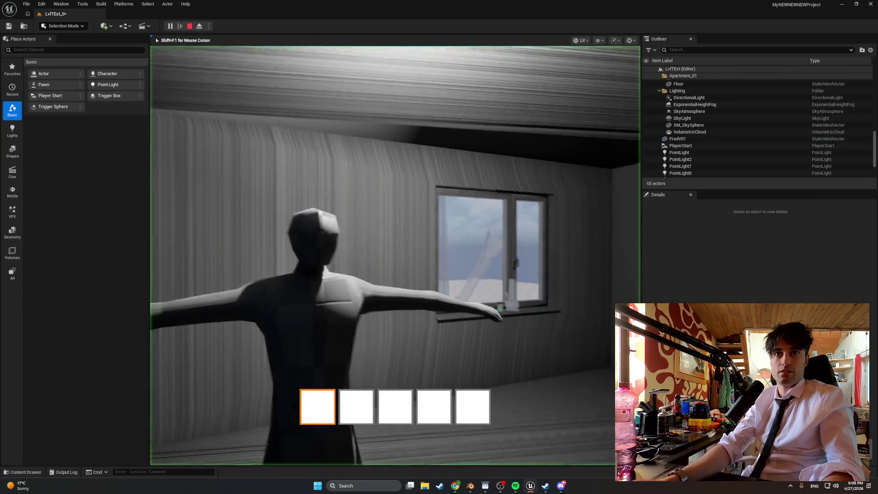
Walk around FredV01, stepping close to its arm and shoulder and back, then stop playing
key(s)
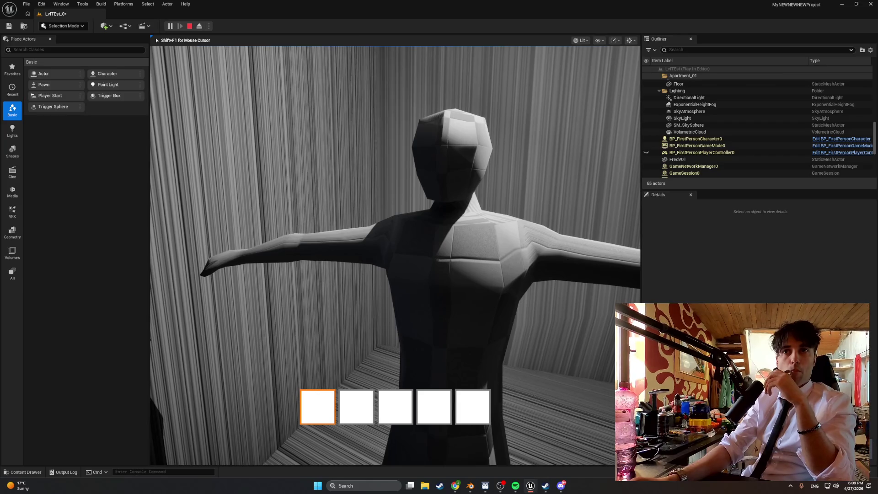
key(d)
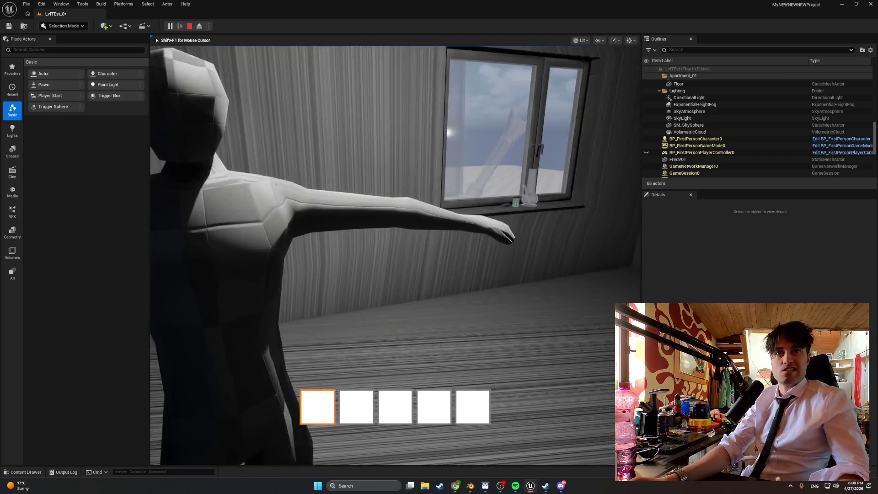
key(w)
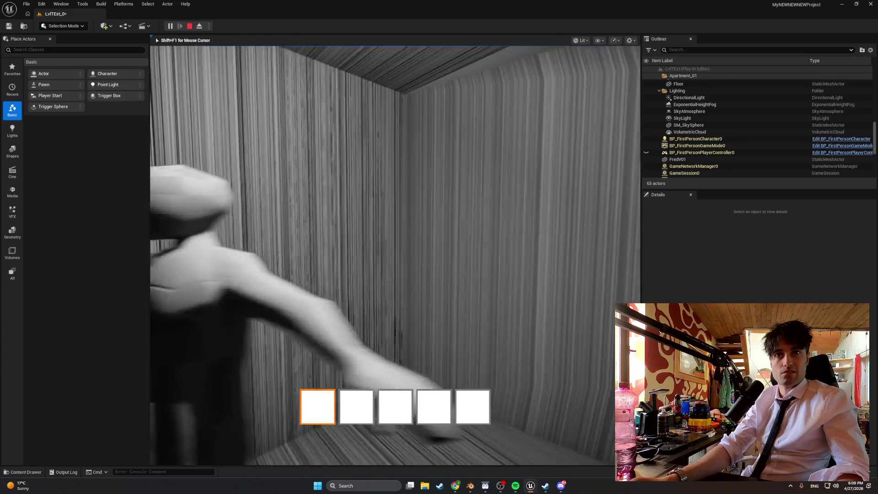
key(s)
key(w)
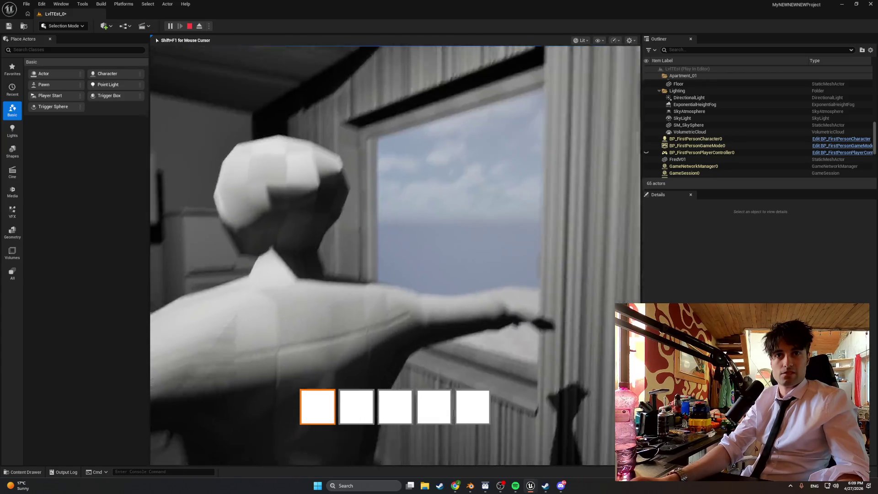
key(s)
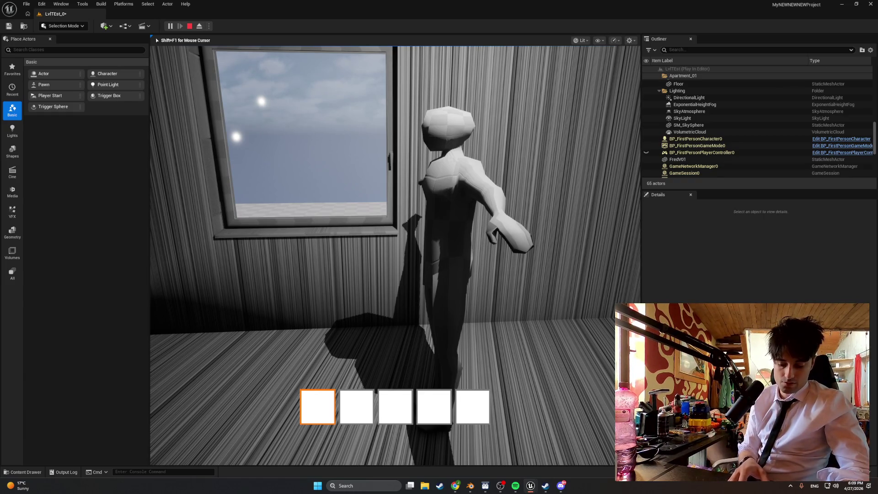
key(Escape)
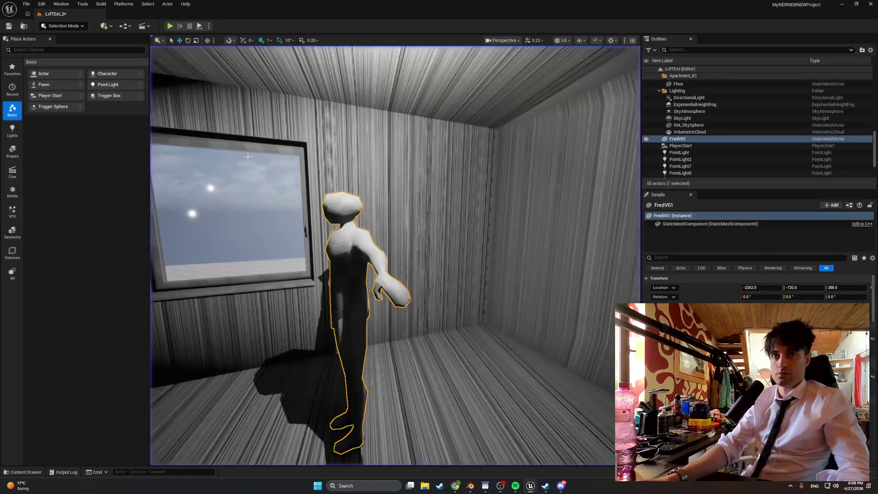
Fly around the kitchen to inspect FredV01 up close and near the window, then return to Blender
mouse_move(395, 256)
right_down()
mouse_move(377, 245)
mouse_move(371, 267)
right_up()
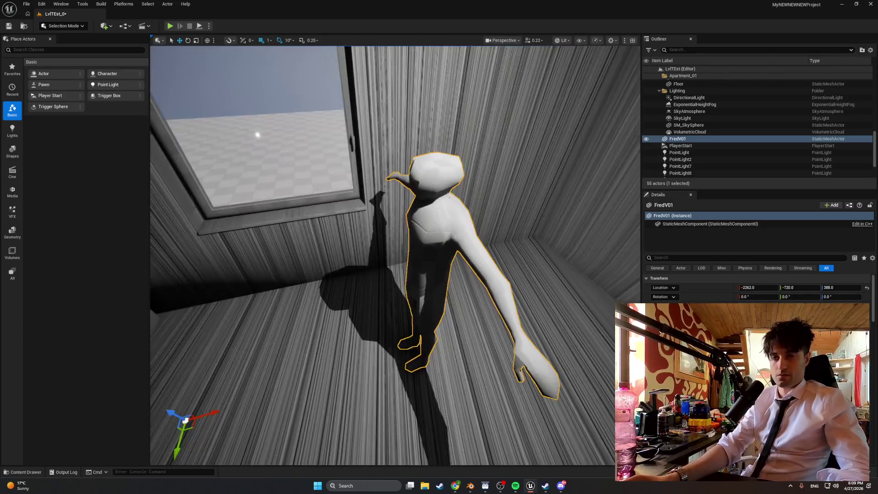
mouse_move(313, 312)
right_down()
mouse_move(300, 310)
mouse_move(323, 307)
mouse_move(290, 310)
right_up()
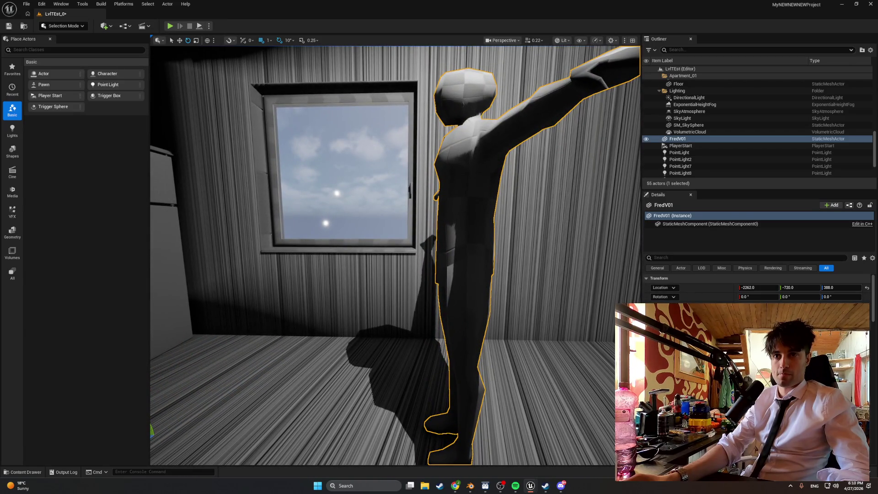
right_drag(291, 310, 291, 310)
right_drag(324, 421, 324, 421)
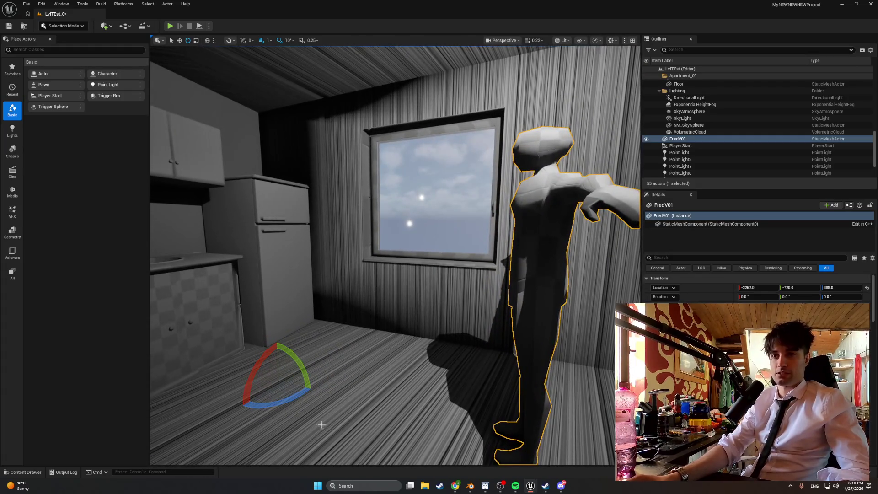
click(470, 485)
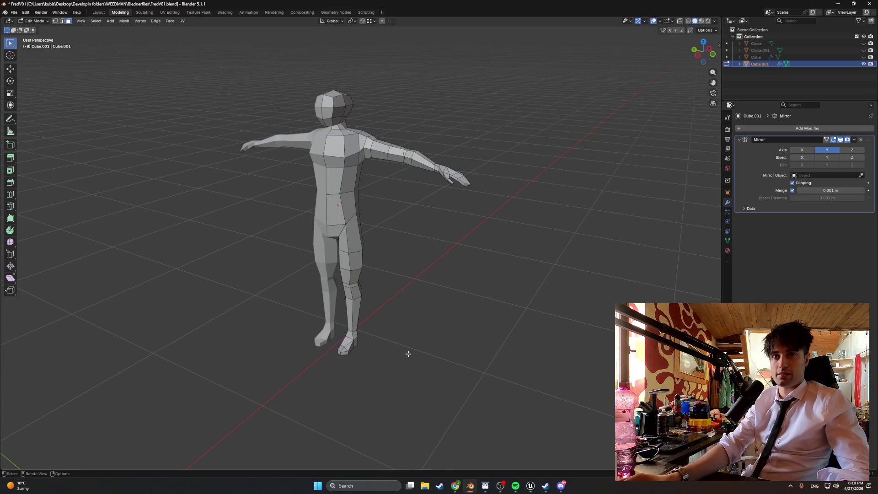
Discard the character file's changes and open StartingAparatmentBASE1.blend
click(14, 12)
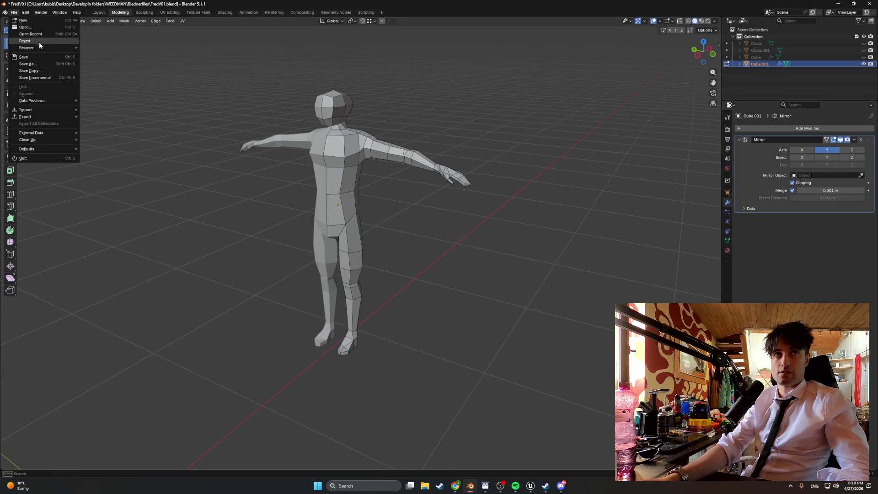
click(32, 28)
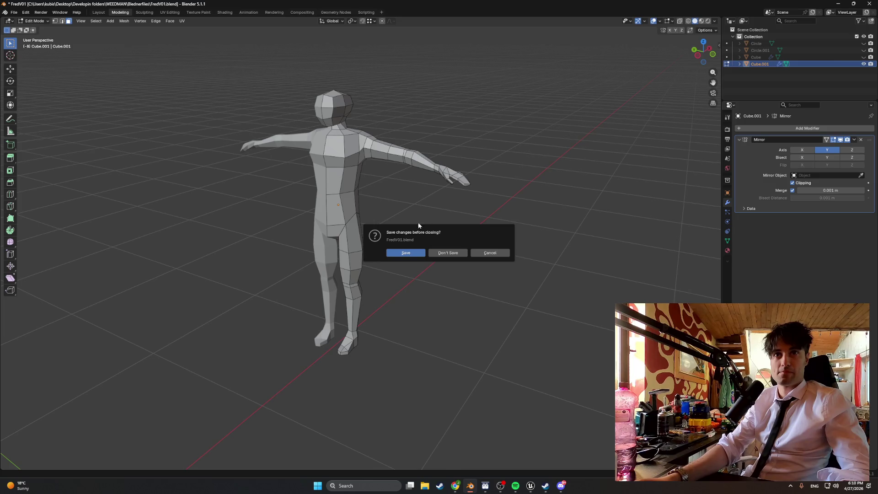
click(448, 253)
double_click(305, 122)
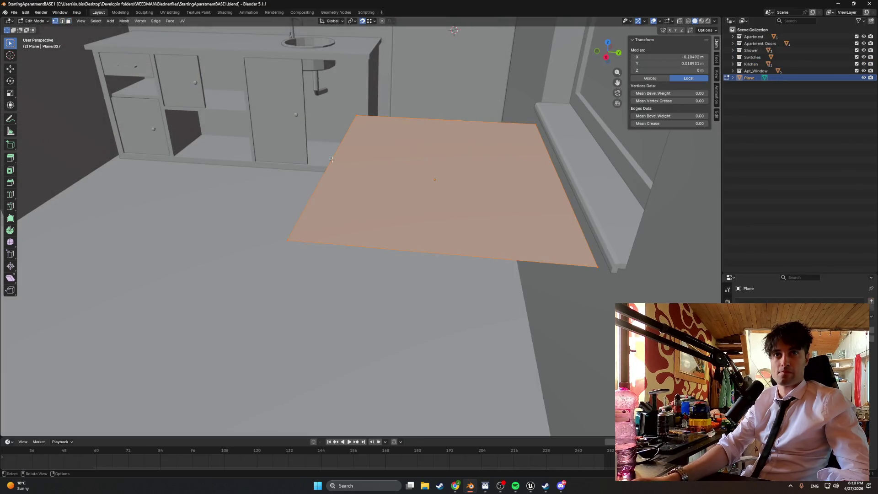
right_click(332, 159)
Orbit toward the window, try extruding the floor plane and cancel it, then switch to Chrome
mouse_move(339, 169)
middle_down()
mouse_move(412, 213)
mouse_move(339, 206)
mouse_move(351, 200)
mouse_move(364, 275)
mouse_move(183, 190)
mouse_move(297, 238)
mouse_move(345, 270)
mouse_move(380, 249)
mouse_move(353, 255)
middle_up()
key(e)
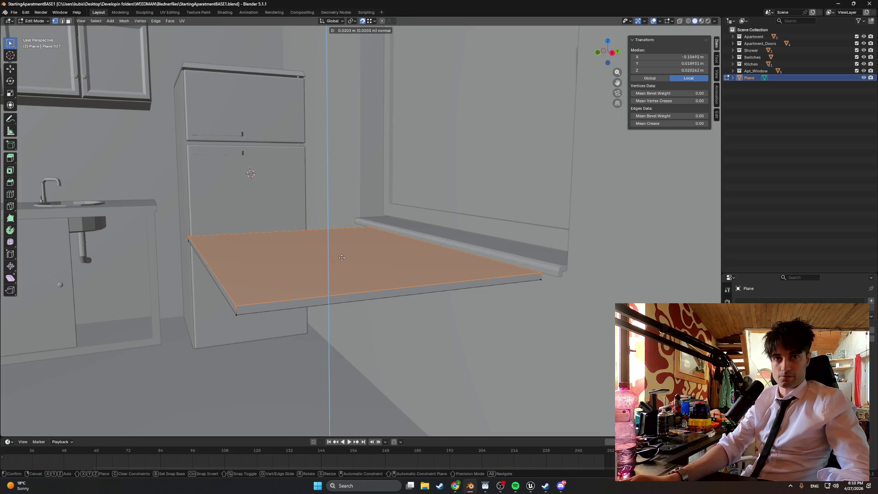
right_click(342, 258)
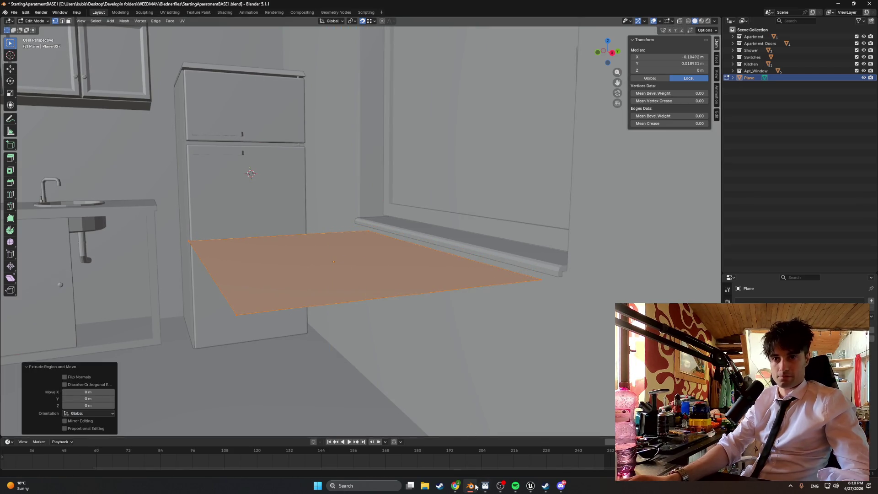
mouse_move(488, 485)
click(424, 451)
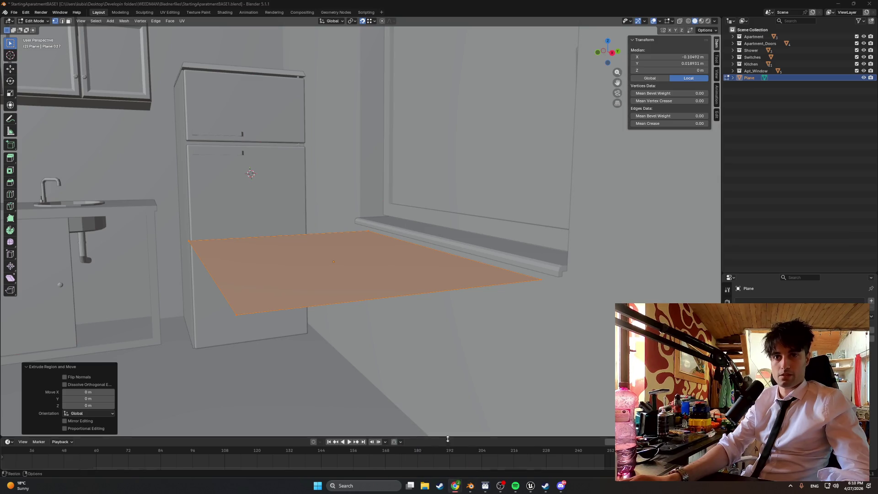
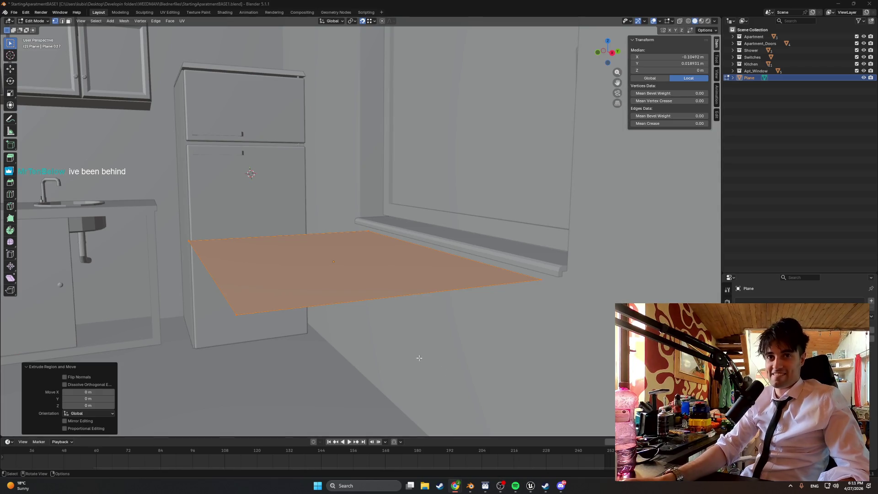
In the Unreal level, move FredV01 out past the apartment wall to Y -1088 and start a playtest
middle_drag(341, 352, 407, 349)
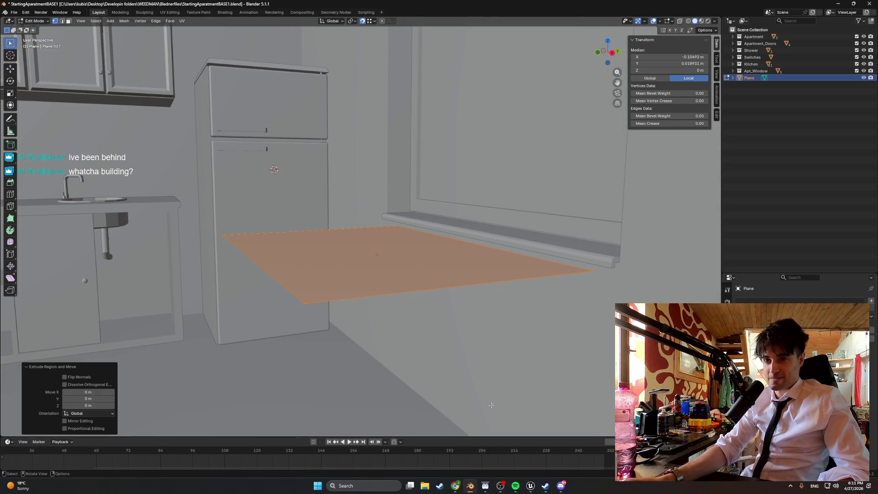
mouse_move(530, 485)
click(510, 460)
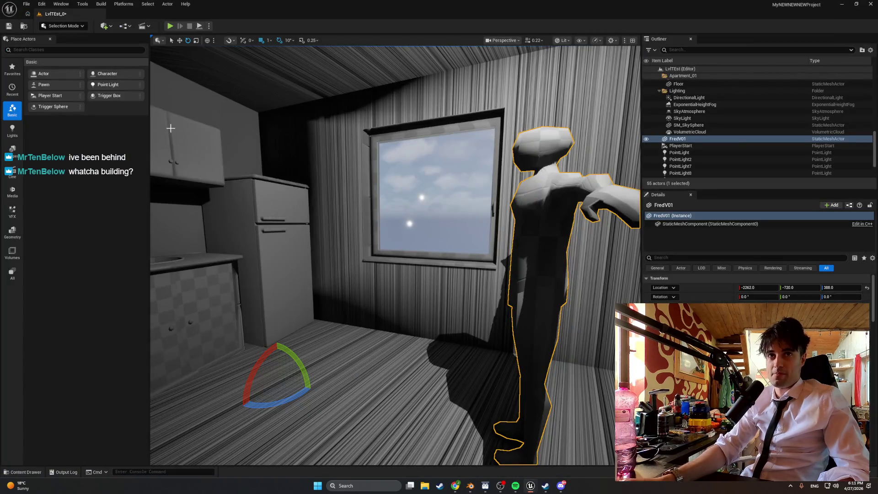
key(w)
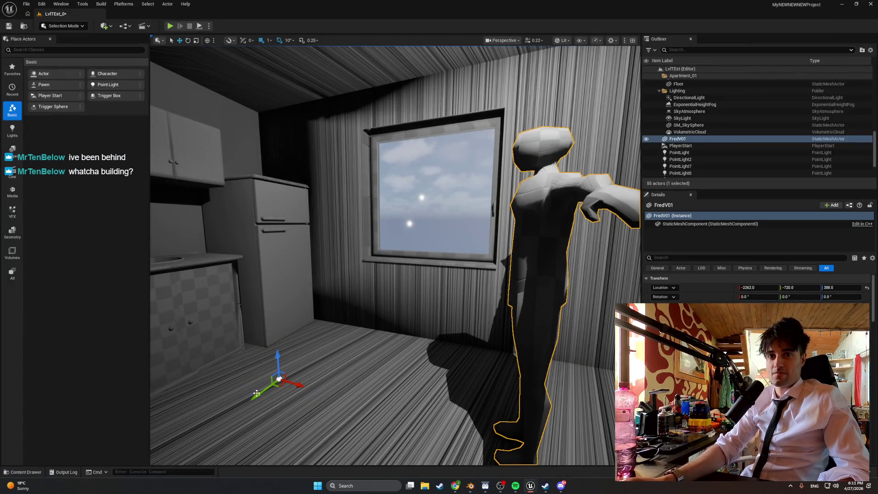
shift+drag(256, 394, 184, 193)
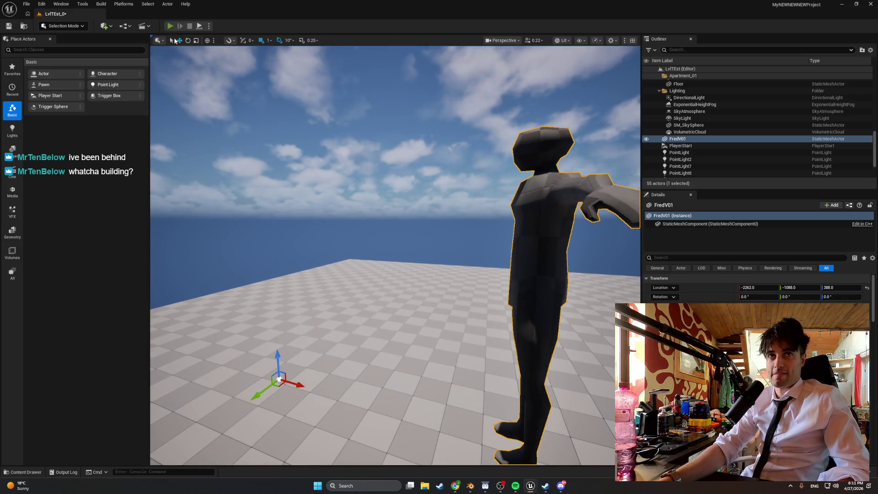
click(170, 26)
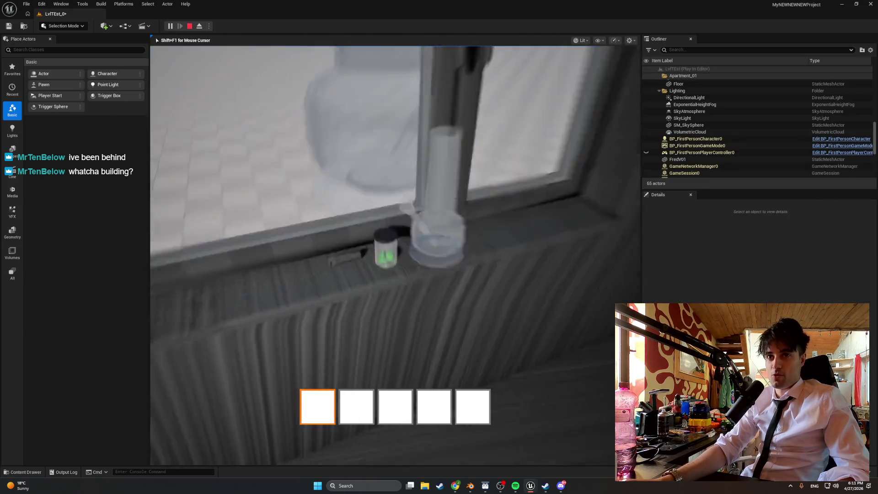
Pick up the glass bong from the window ledge, set it down and regrab it, then open the fridge
key(w)
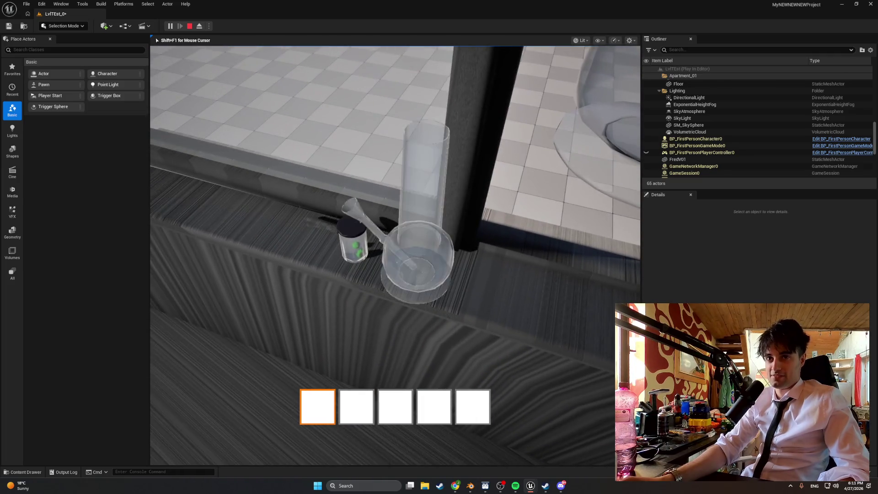
key(e)
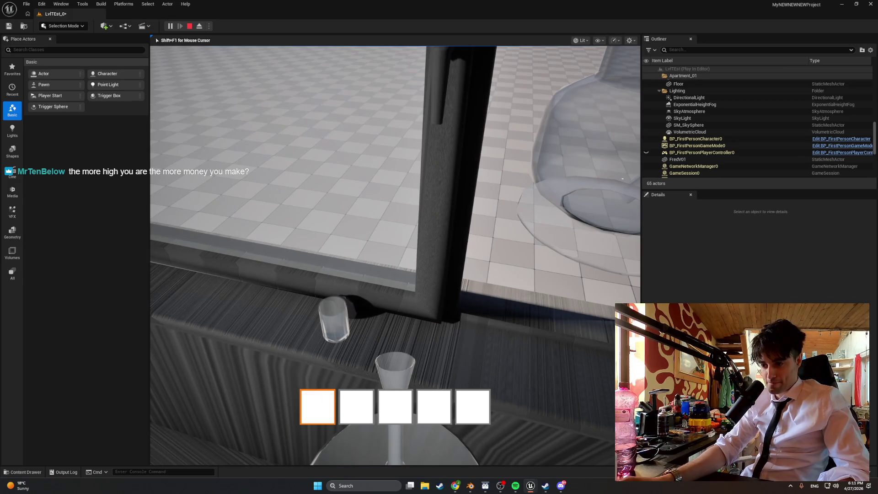
key(e)
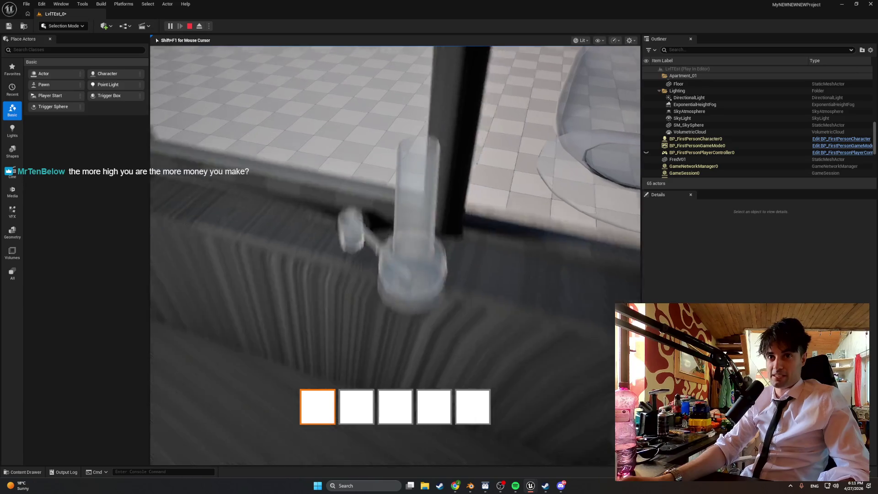
key(e)
key(w)
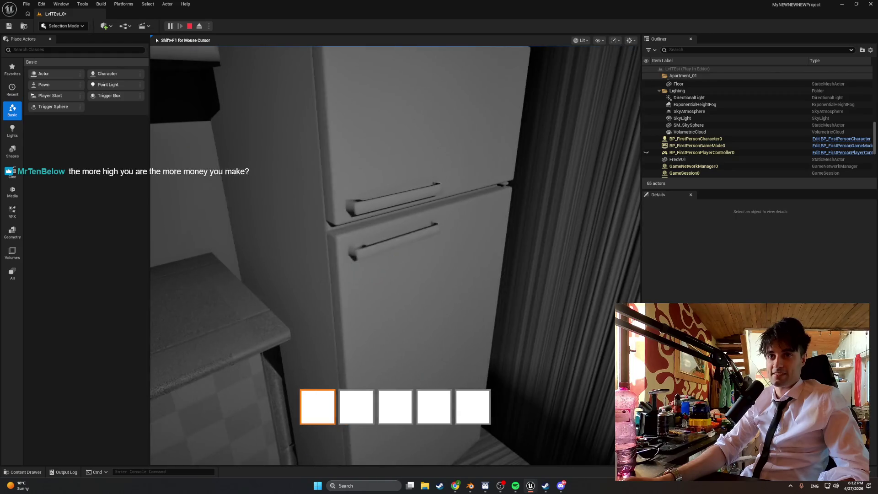
key(e)
key(w)
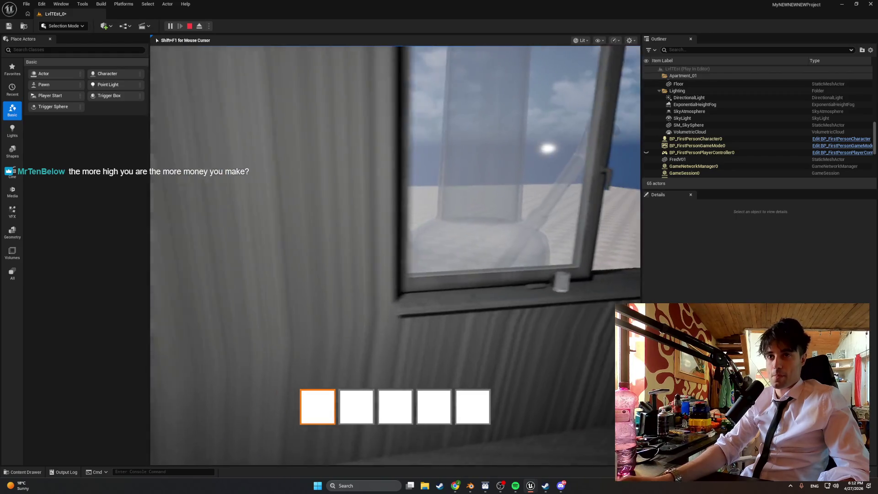
Swing the fridge door partly closed, then open an upper wall cabinet door by the sink
key(w)
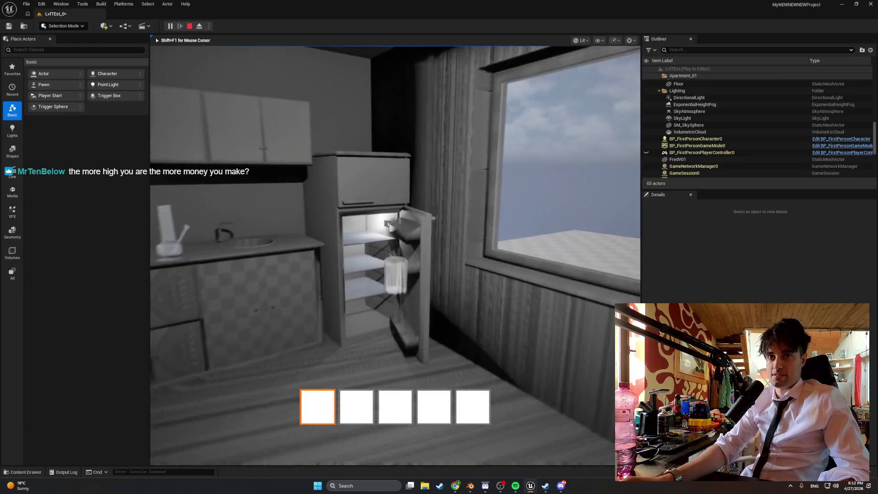
key(w)
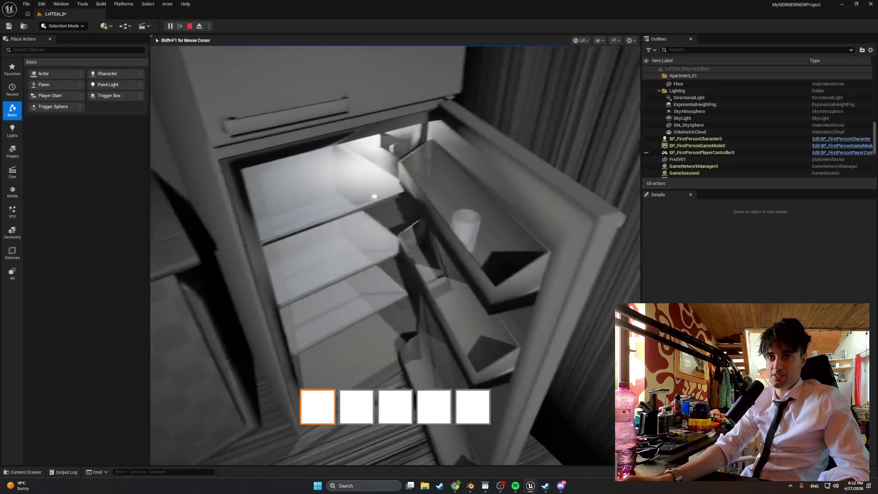
key(e)
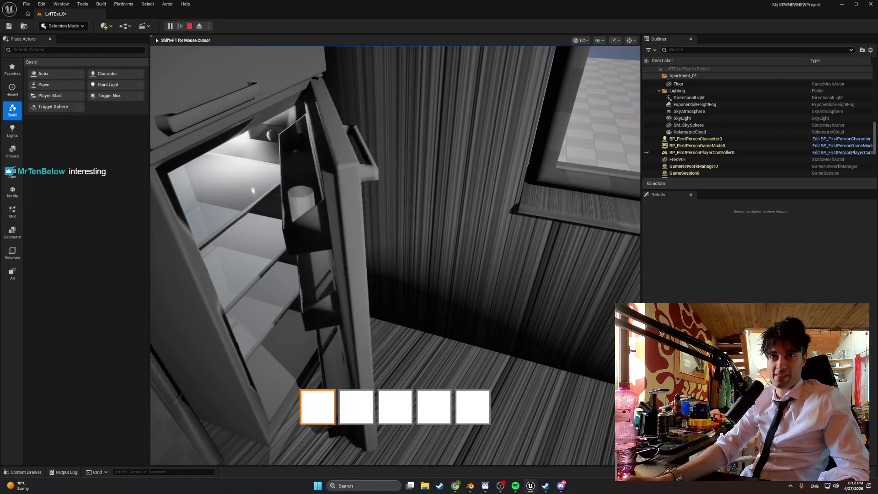
key(w)
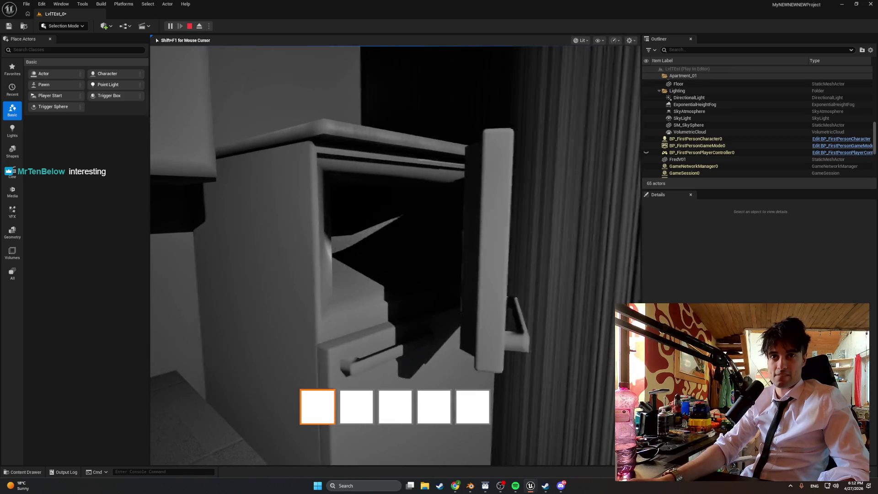
key(w)
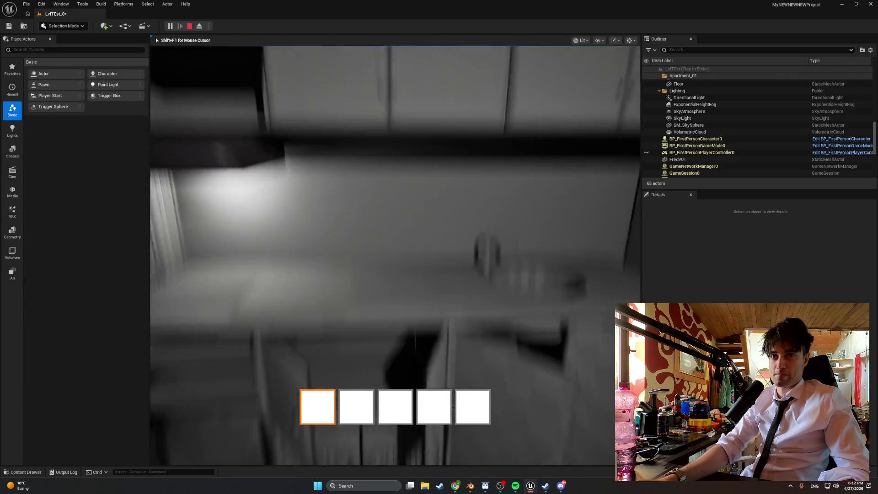
key(e)
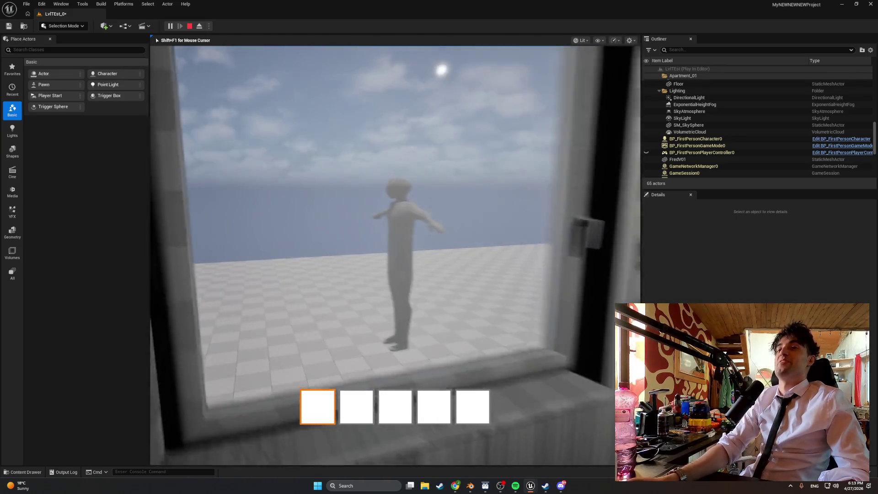
Stop the play session and return to the Blender table plane
key(Escape)
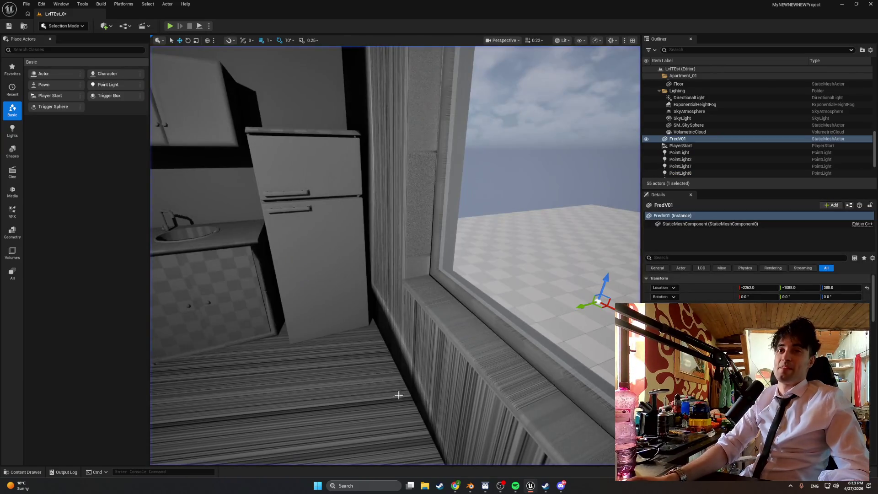
click(471, 487)
mouse_move(402, 256)
middle_down()
mouse_move(412, 275)
mouse_move(428, 219)
mouse_move(429, 231)
middle_up()
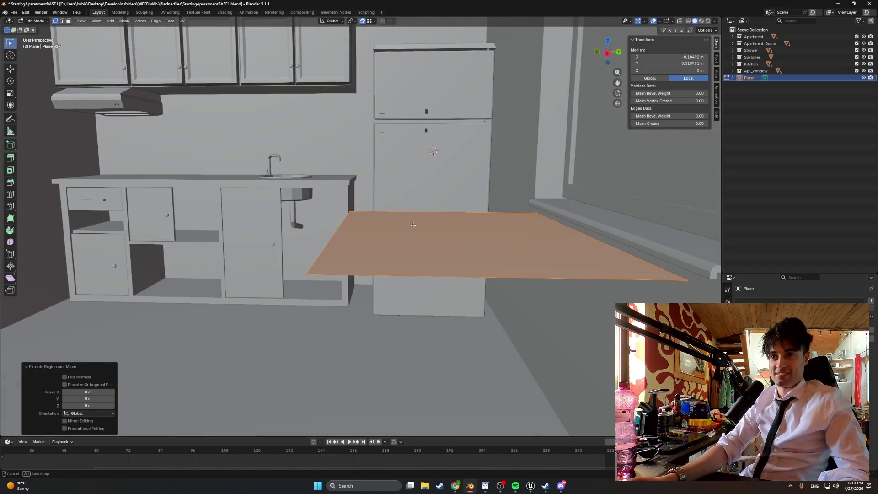
Cancel a trial extrude and select edges along the plane's border, ending with an edge loop
key(e)
key(Escape)
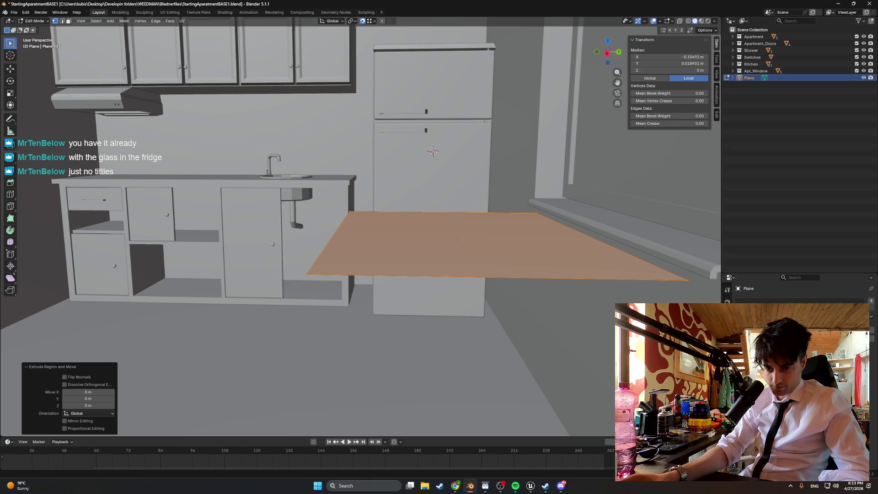
middle_drag(453, 341, 469, 349)
key(2)
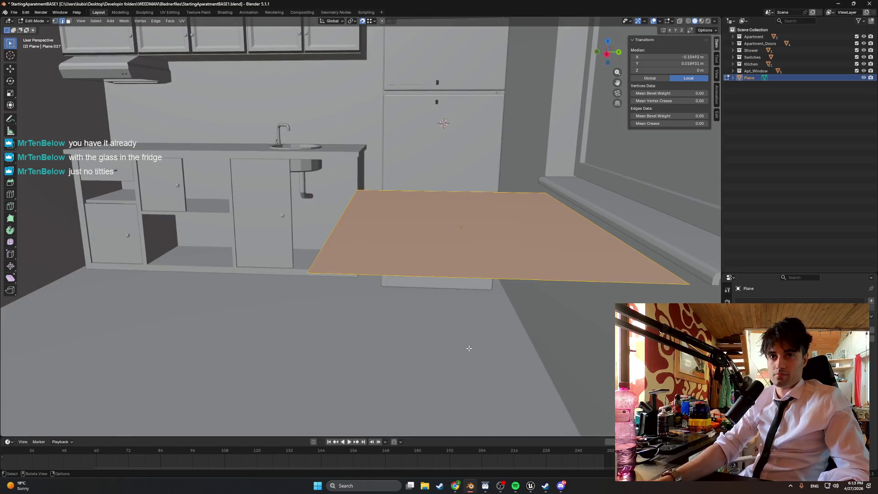
click(471, 277)
shift+click(319, 257)
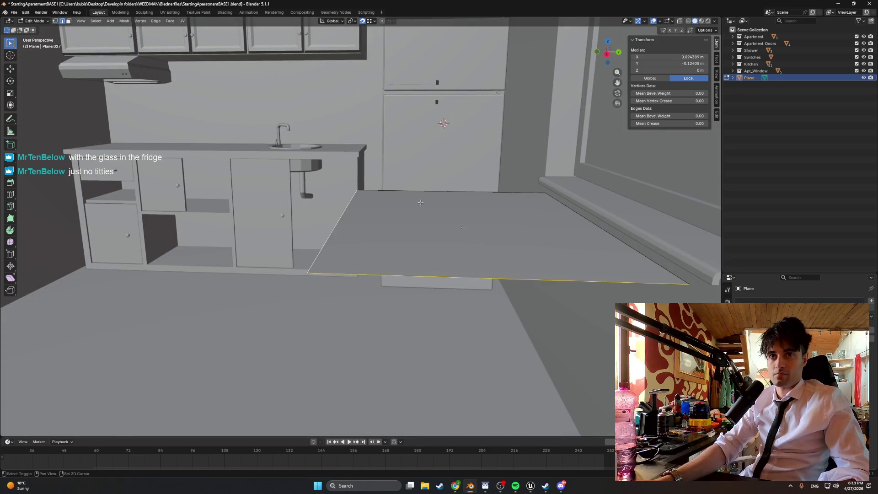
alt+click(311, 271)
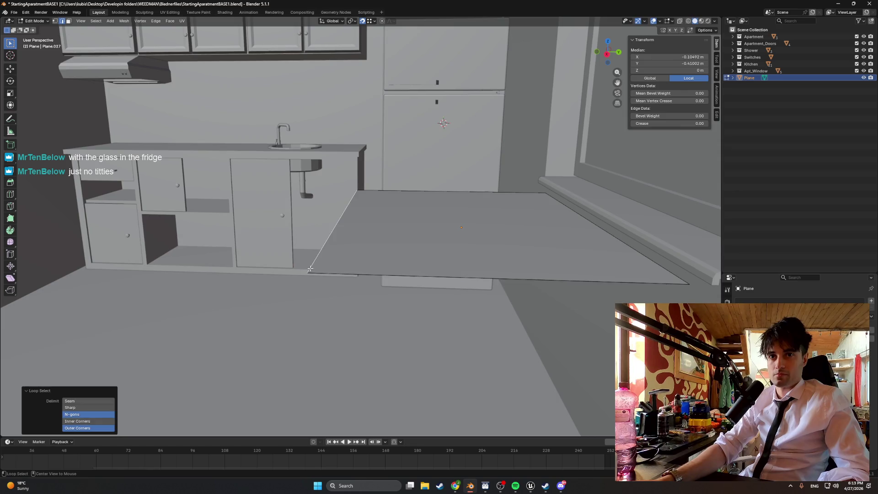
mouse_move(311, 270)
middle_down()
mouse_move(413, 268)
mouse_move(415, 233)
middle_up()
alt+click(414, 268)
Reselect the plane's face in face mode and undo an accidental small move
key(3)
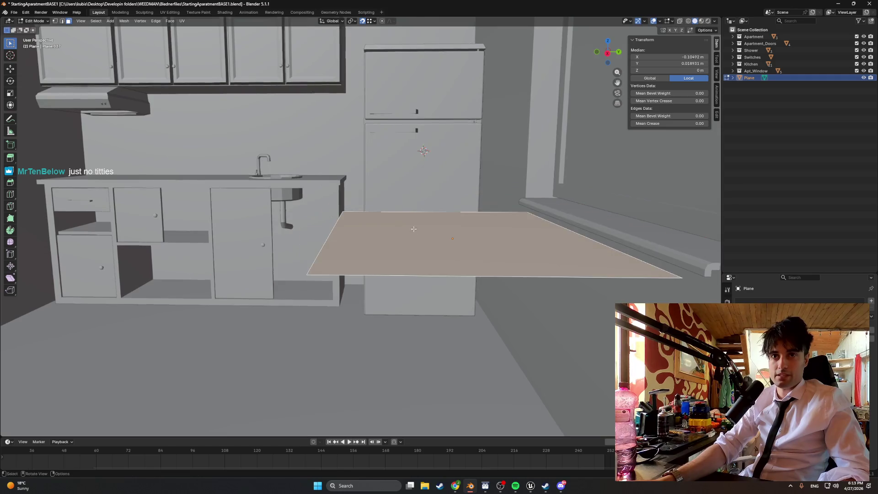
key(alt+a)
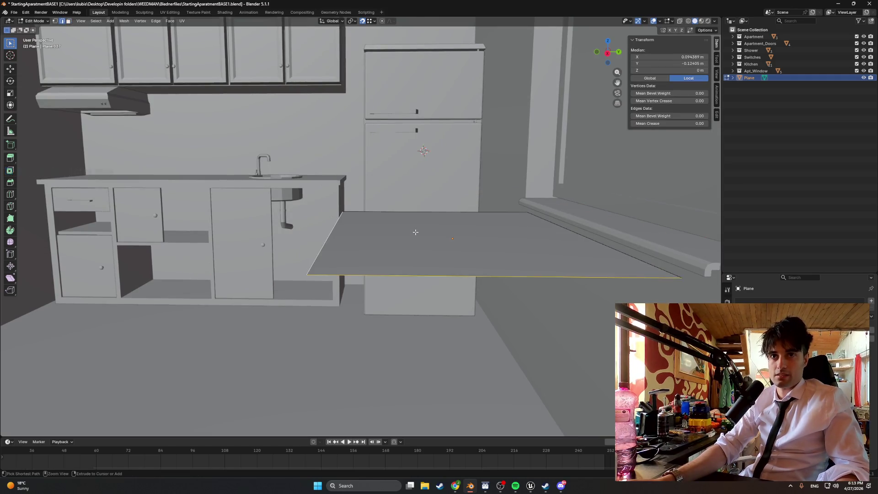
click(415, 233)
drag(405, 238, 406, 240)
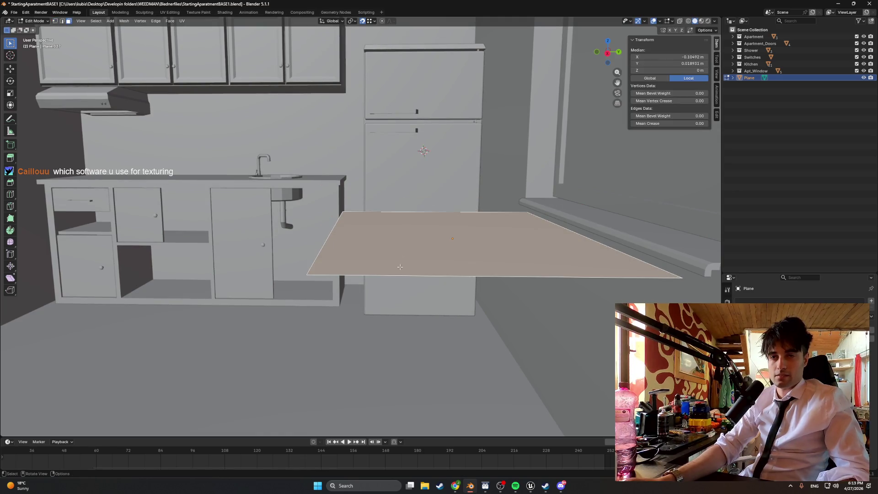
key(ctrl+z)
key(ctrl+z)
key(ctrl+z)
key(ctrl+z)
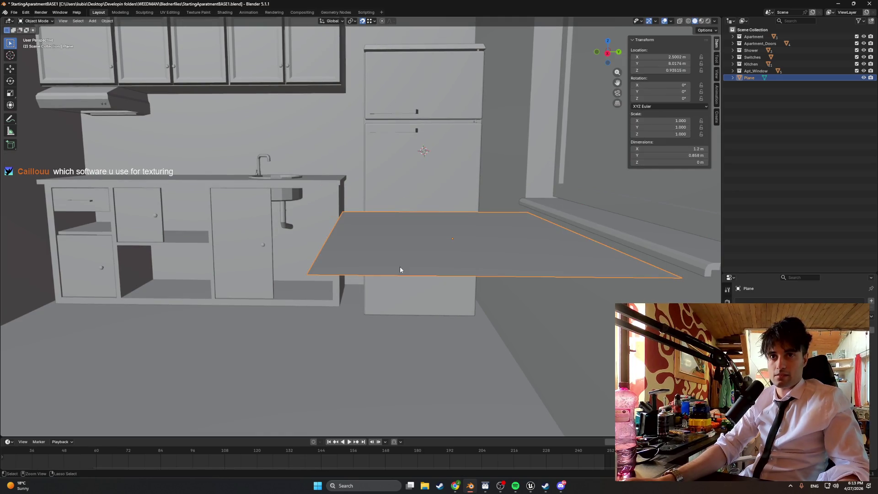
key(ctrl+z)
key(ctrl+z)
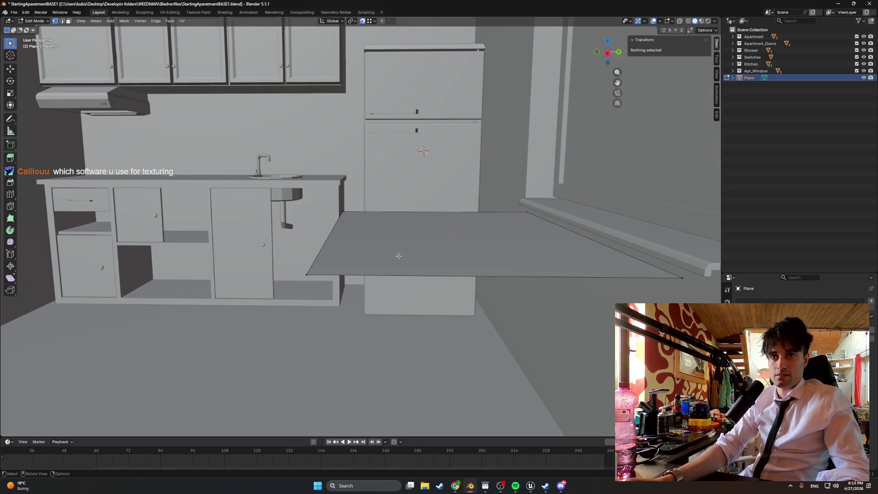
click(403, 247)
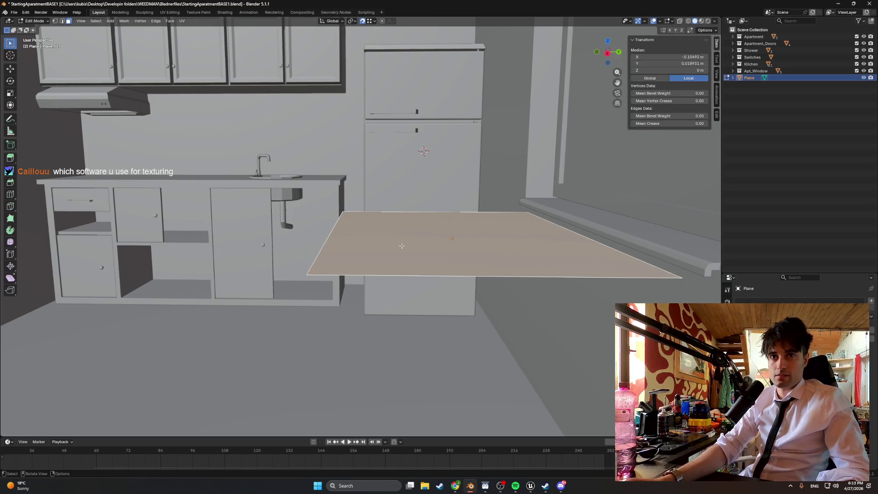
key(ctrl+z)
key(ctrl+shift+z)
Select the plane's front edge and orbit underneath to view the plane from below
key(Tab)
key(Tab)
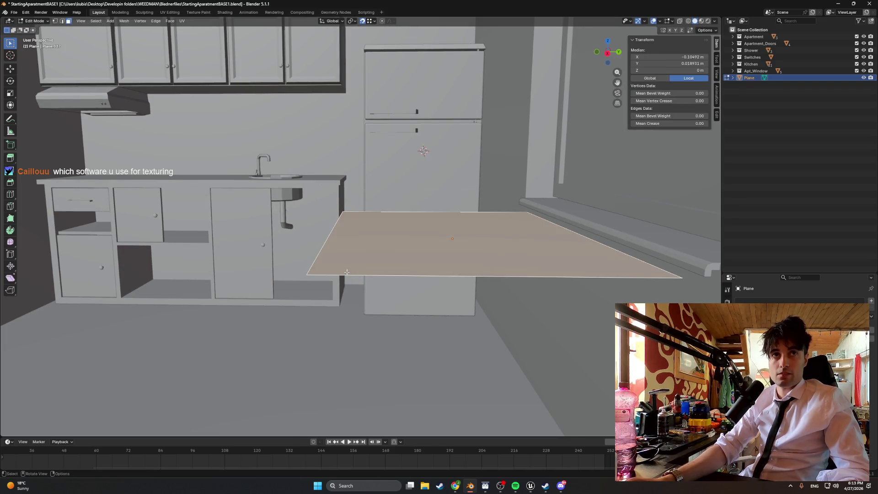
alt+click(339, 276)
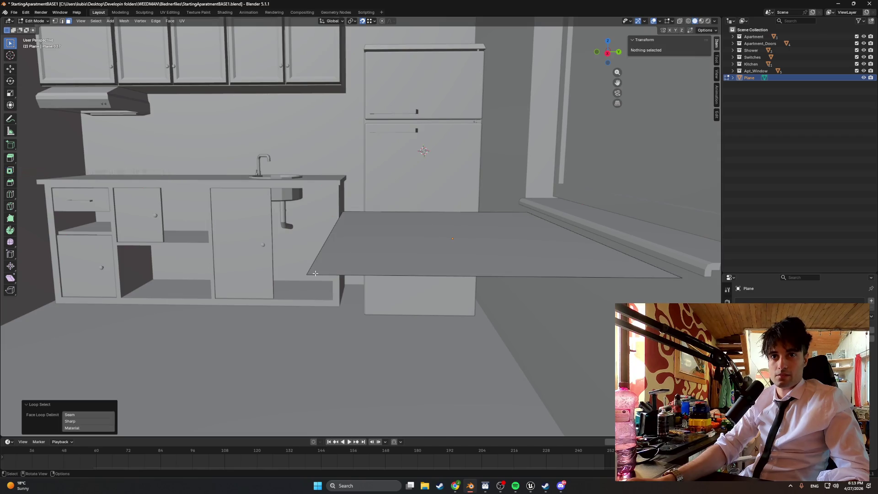
key(2)
alt+click(319, 275)
scroll(322, 275, up, 2)
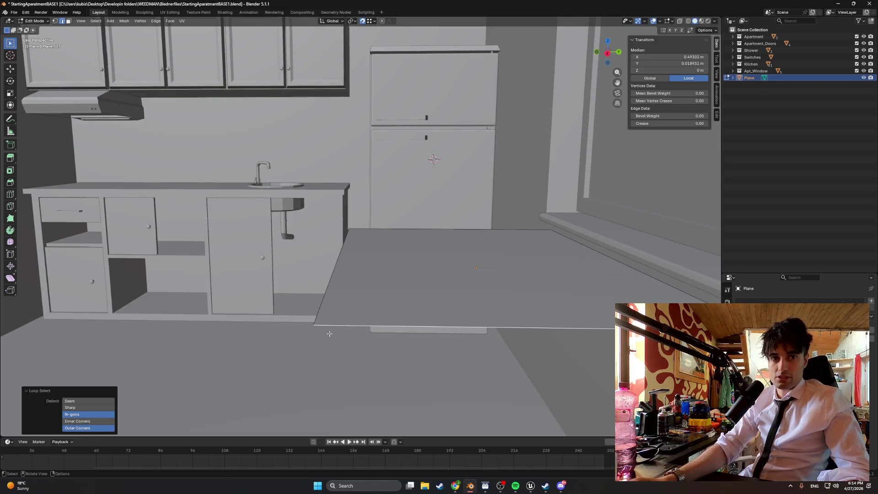
mouse_move(412, 303)
middle_down()
mouse_move(570, 260)
mouse_move(488, 306)
mouse_move(470, 347)
middle_up()
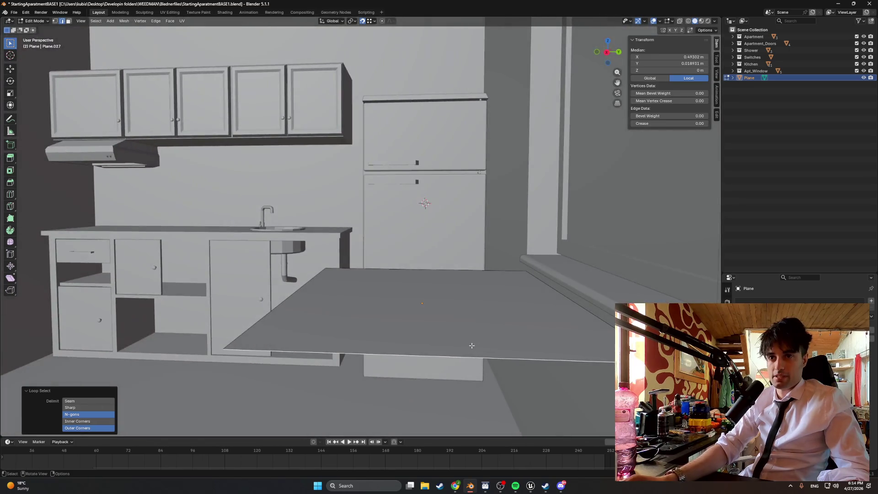
key(3)
click(443, 336)
key(e)
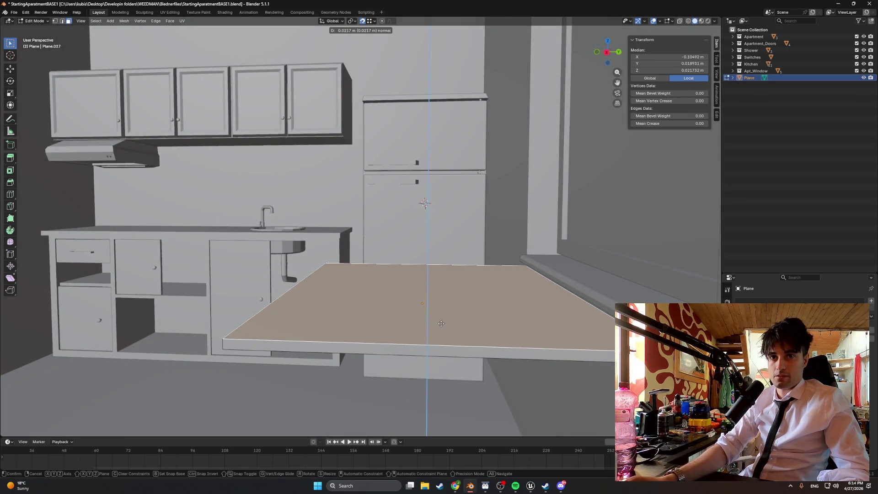
click(442, 323)
click(332, 348)
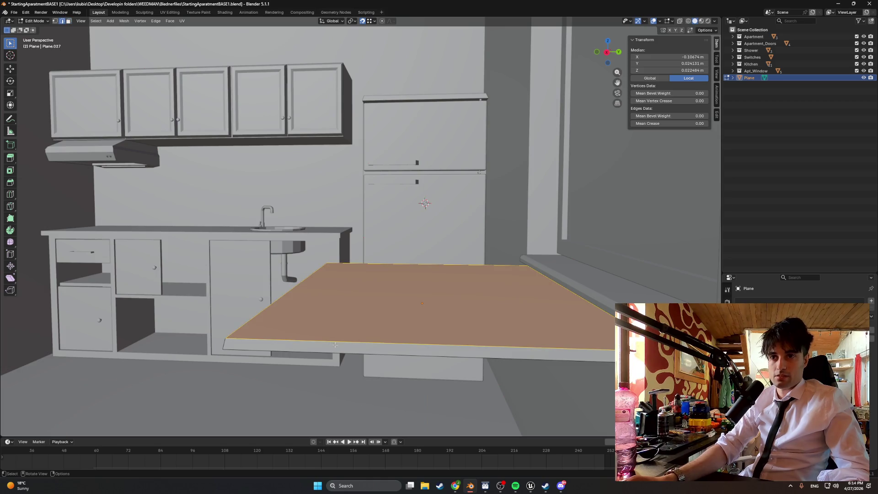
alt+click(311, 340)
alt+click(234, 338)
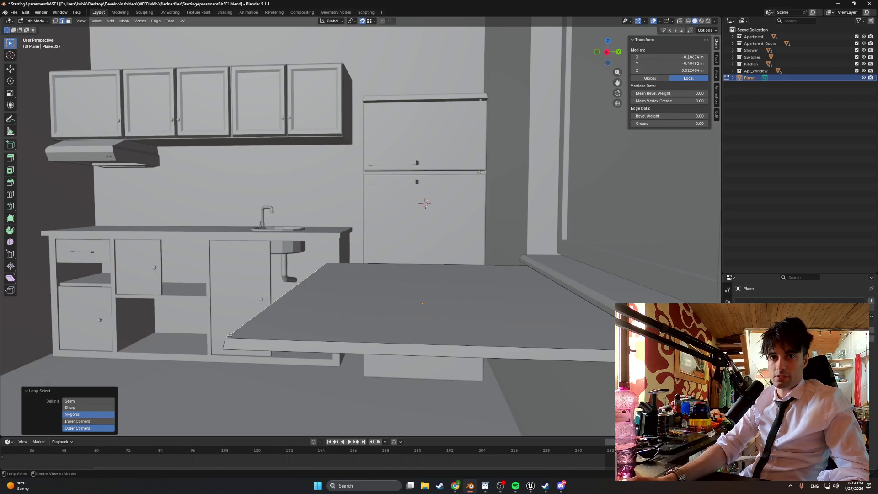
alt+click(240, 339)
alt+click(221, 347)
alt+click(230, 337)
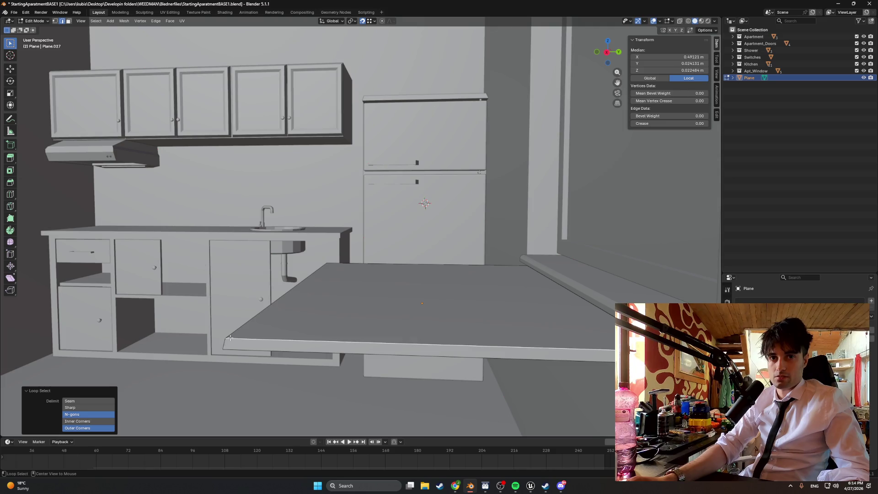
key(ctrl+z)
key(ctrl+z)
key(ctrl+z)
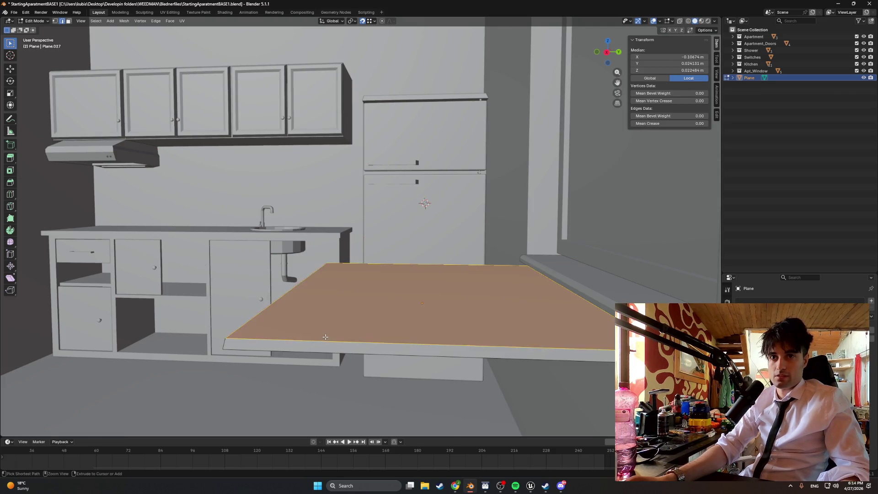
key(alt+a)
mouse_move(349, 337)
middle_down()
mouse_move(361, 320)
mouse_move(313, 310)
middle_up()
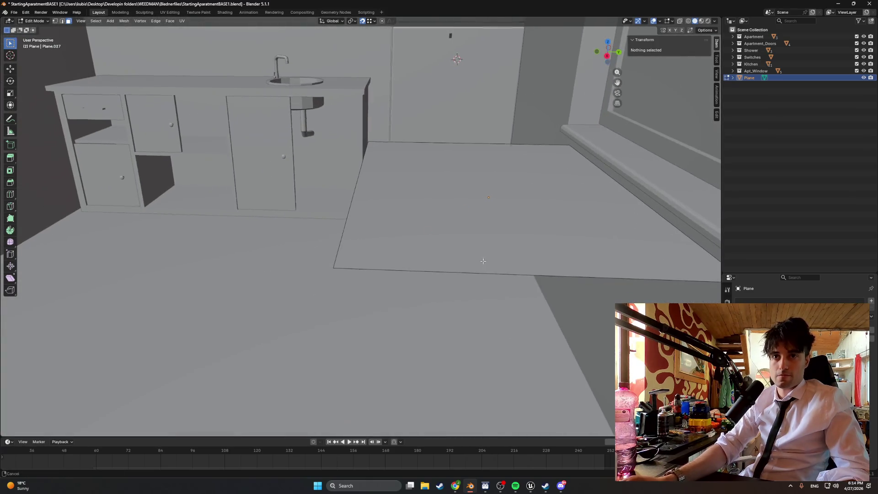
key(shift+a)
click(292, 311)
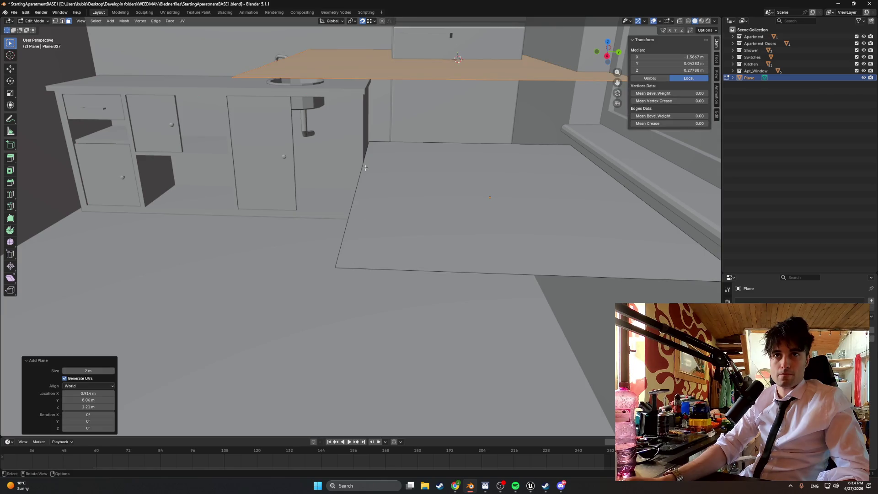
middle_drag(341, 187, 340, 178)
click(266, 140)
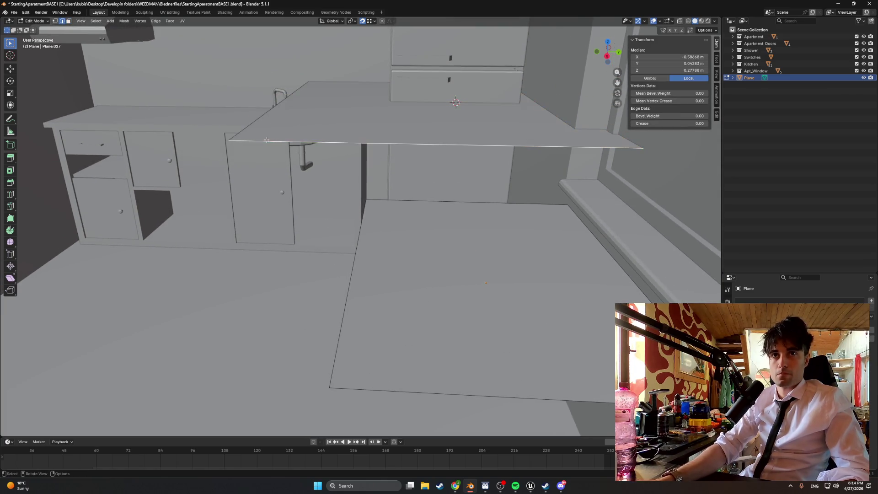
alt+click(238, 140)
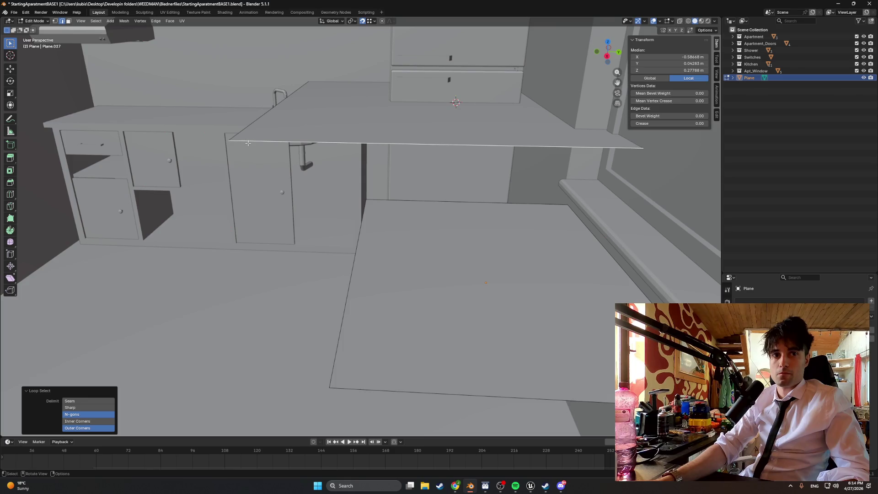
key(3)
key(a)
key(Delete)
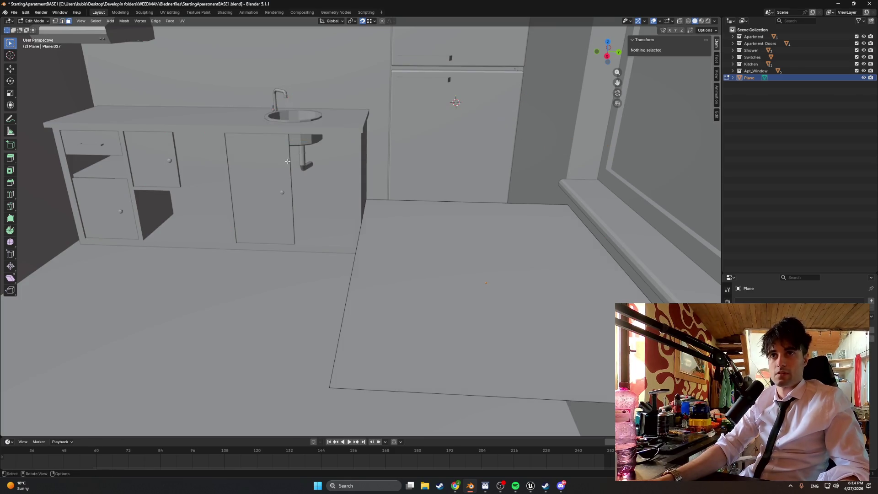
shift+middle_drag(287, 161, 402, 229)
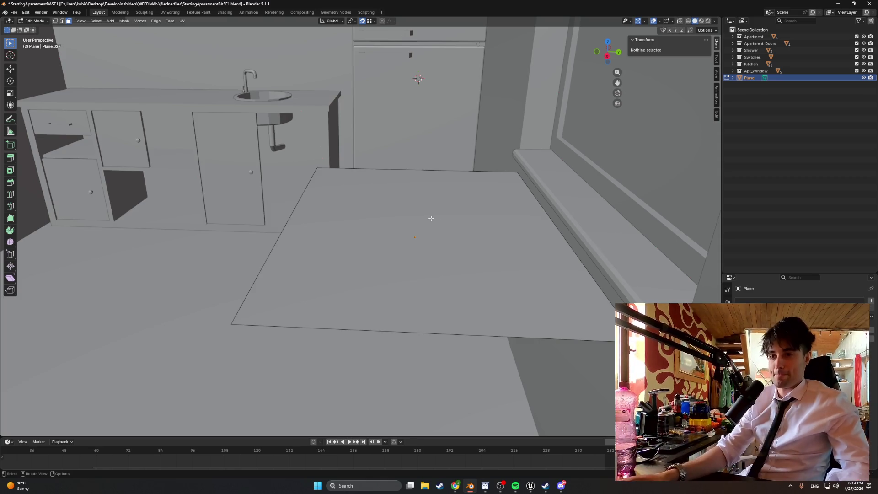
shift+middle_drag(403, 229, 265, 133)
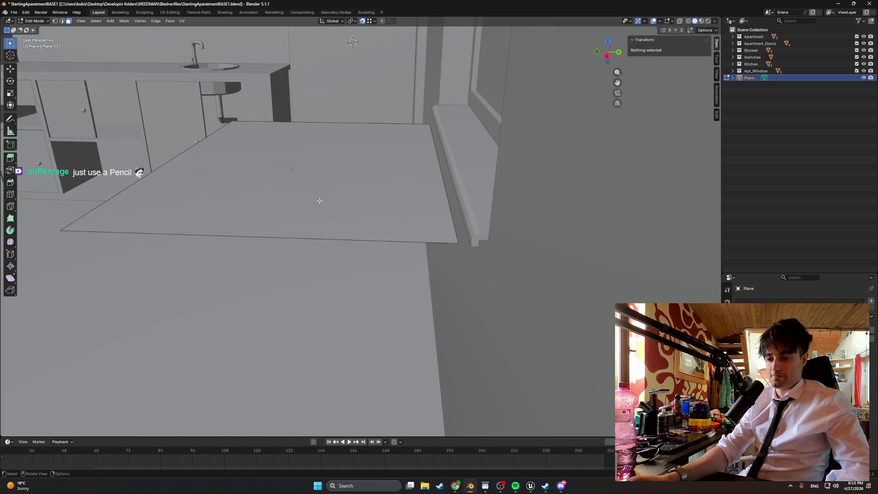
mouse_move(319, 201)
shift+middle_down()
mouse_move(337, 222)
mouse_move(433, 276)
mouse_move(435, 260)
mouse_move(363, 264)
shift+middle_up()
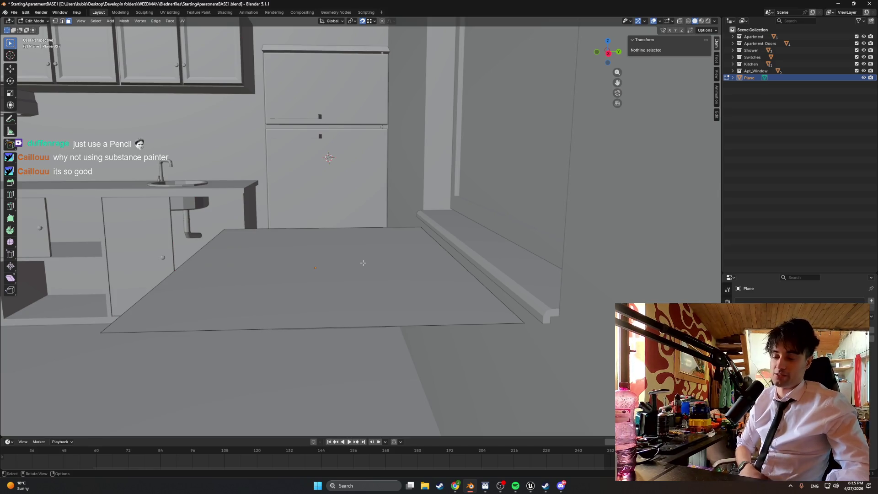
mouse_move(408, 271)
middle_down()
mouse_move(378, 270)
mouse_move(427, 290)
mouse_move(398, 279)
mouse_move(407, 290)
mouse_move(471, 300)
mouse_move(402, 288)
middle_up()
middle_drag(325, 275, 430, 285)
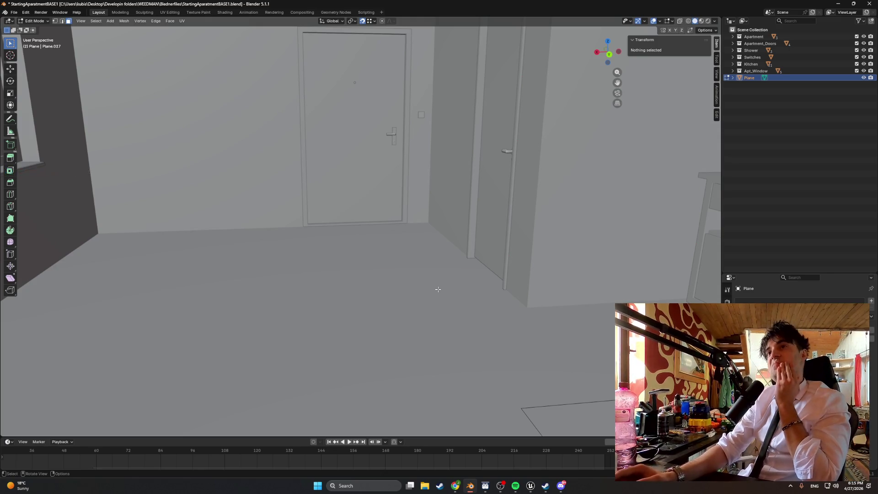
mouse_move(437, 289)
middle_down()
mouse_move(539, 289)
mouse_move(439, 284)
middle_up()
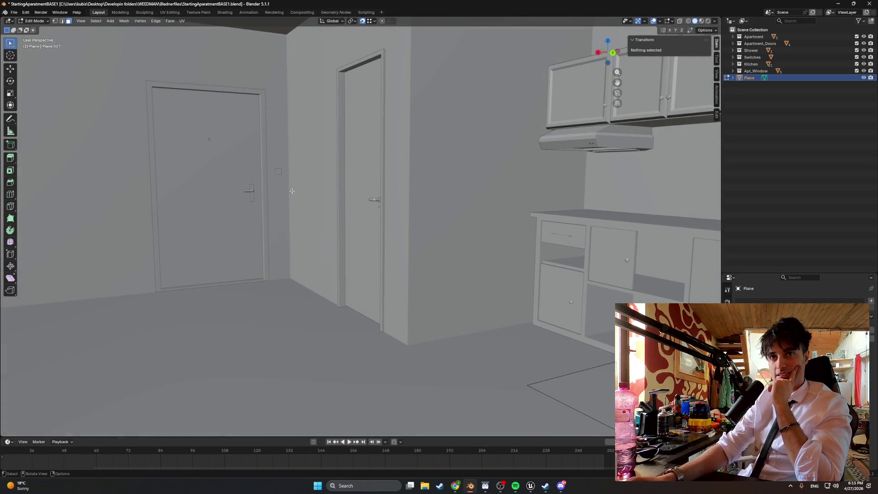
middle_drag(353, 209, 439, 221)
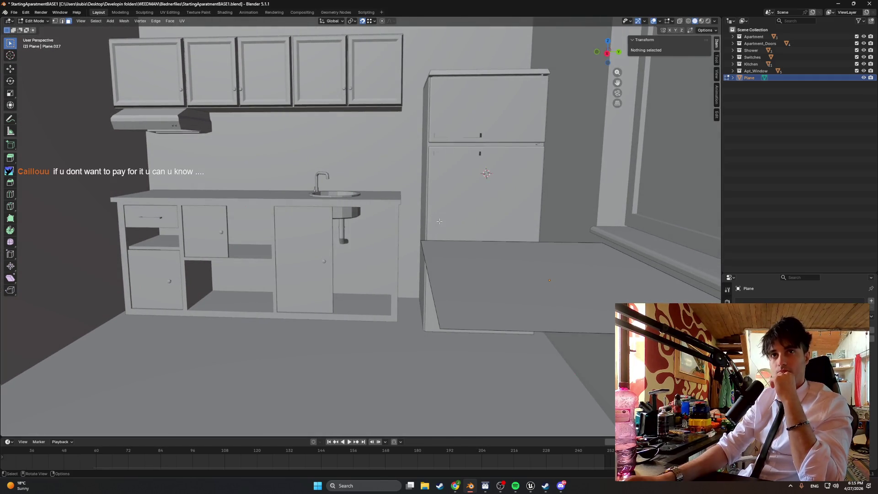
key(KP_Decimal)
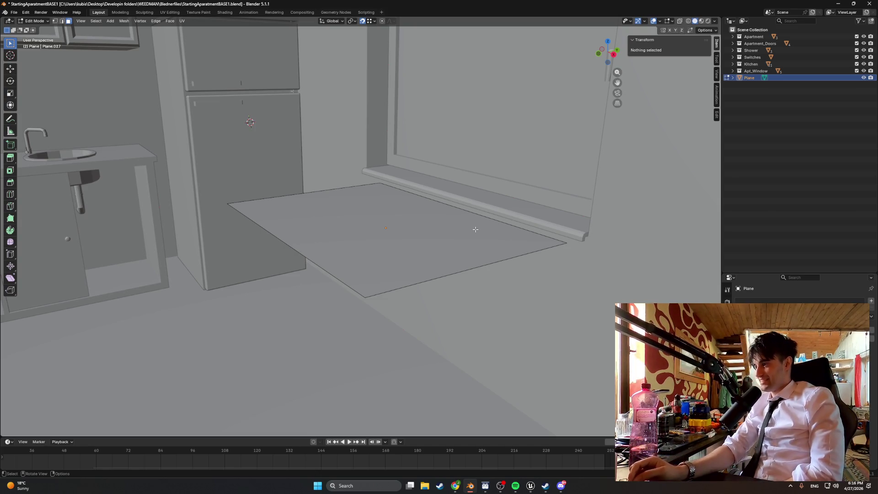
mouse_move(457, 251)
middle_down()
mouse_move(509, 300)
mouse_move(442, 304)
mouse_move(461, 307)
mouse_move(464, 300)
middle_up()
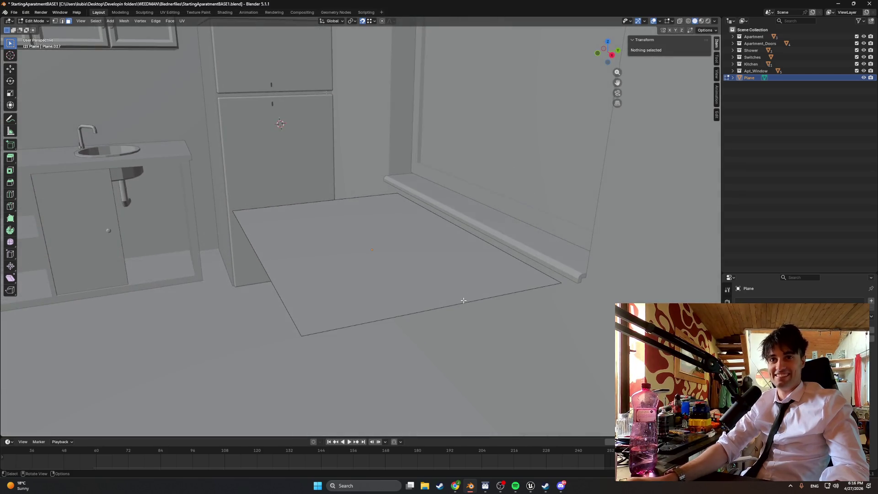
scroll(464, 300, up, 1)
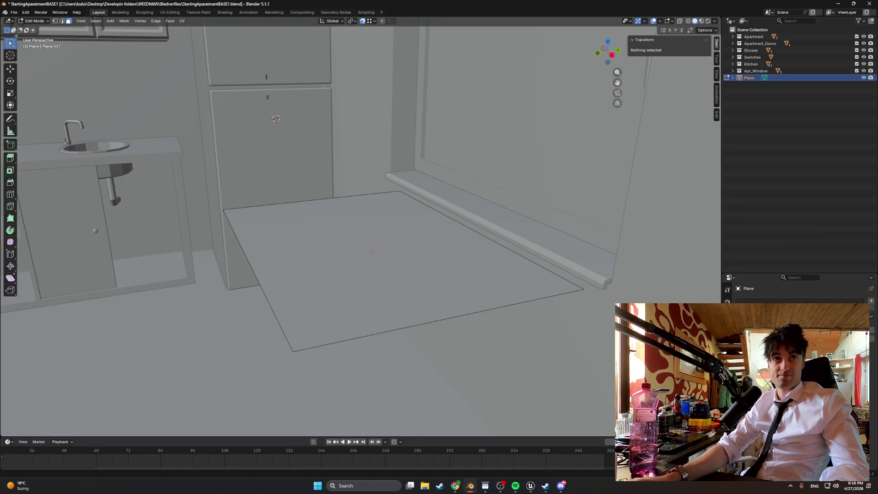
mouse_move(464, 300)
middle_down()
mouse_move(419, 382)
mouse_move(423, 391)
middle_up()
key(Tab)
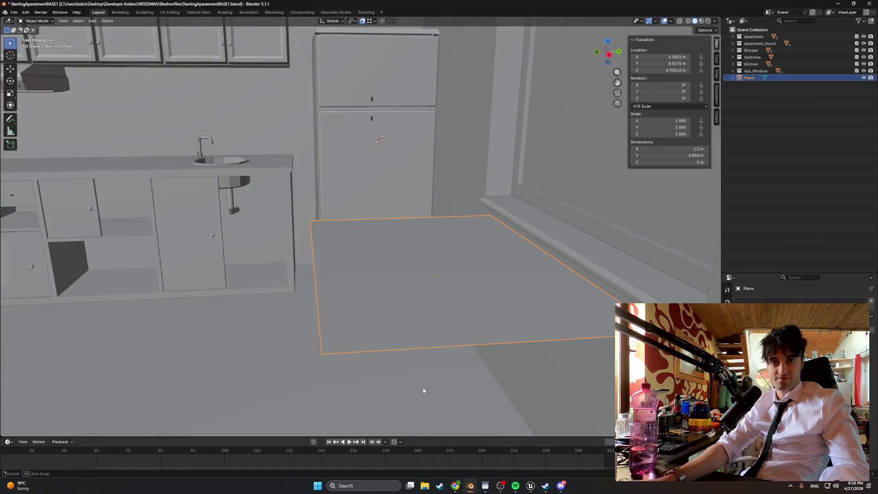
key(Tab)
shift+middle_drag(491, 289, 470, 356)
scroll(380, 315, up, 1)
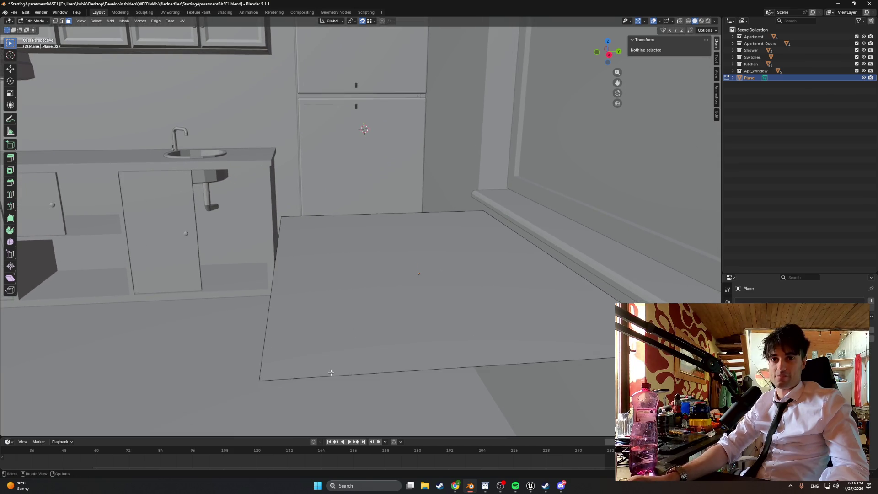
click(320, 374)
click(312, 379)
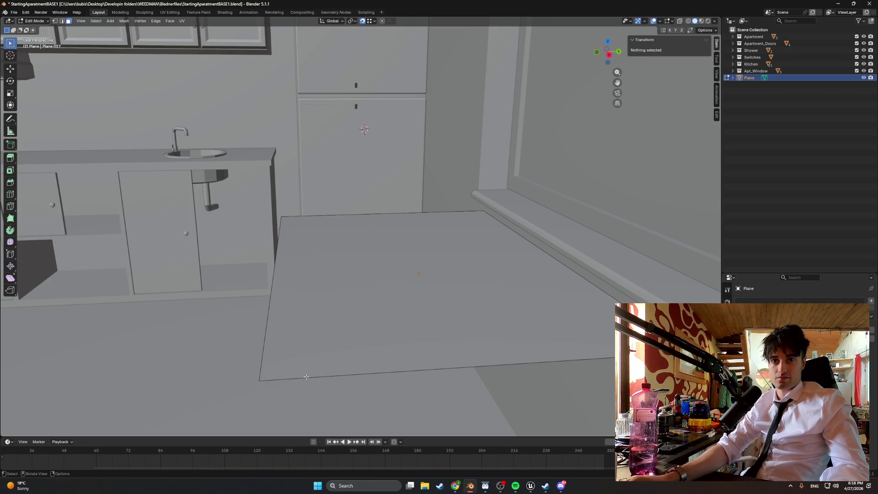
key(Tab)
key(Tab)
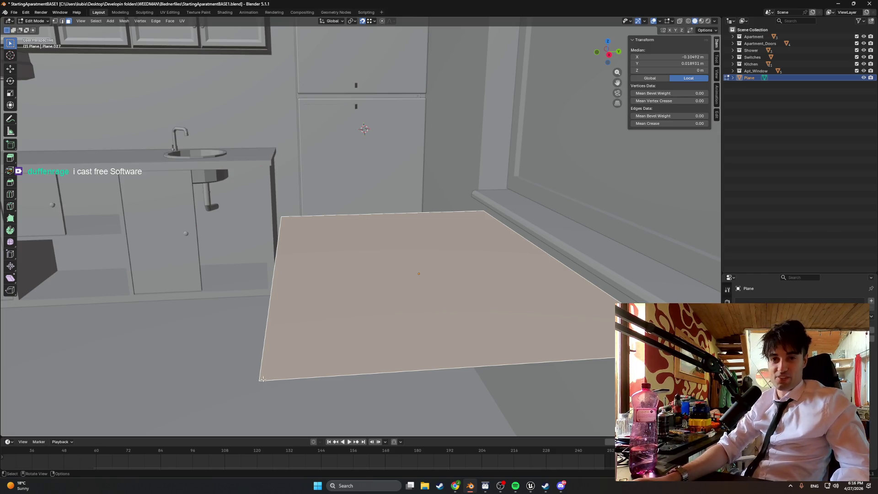
click(261, 372)
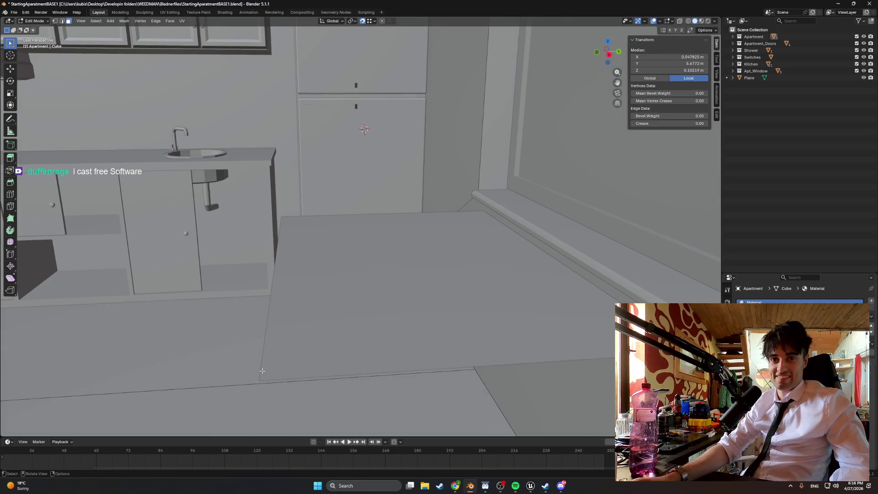
key(Tab)
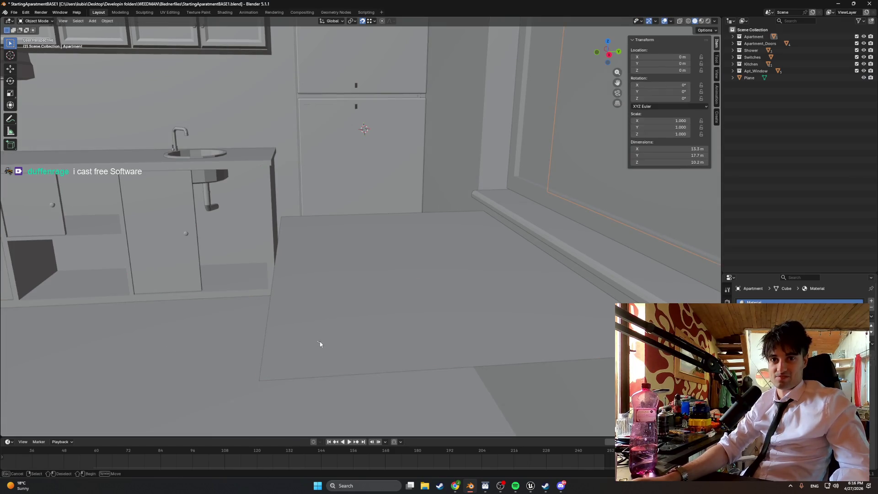
click(285, 350)
key(Tab)
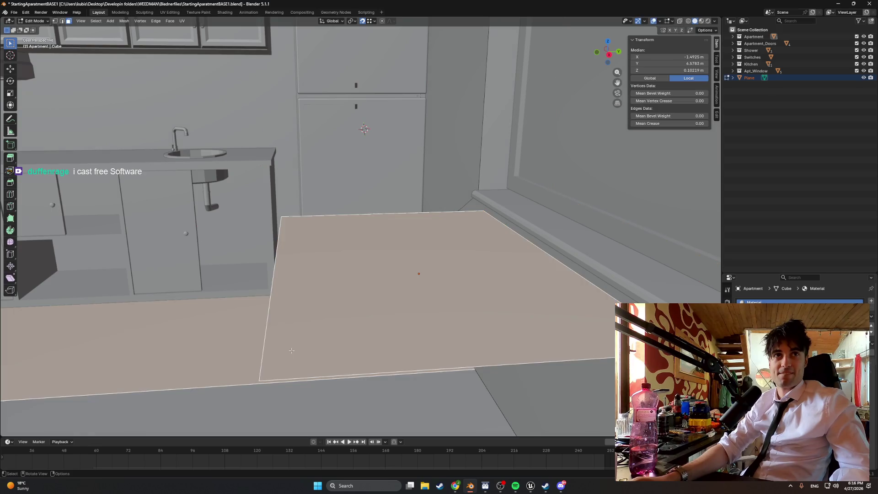
click(267, 366)
shift+click(267, 366)
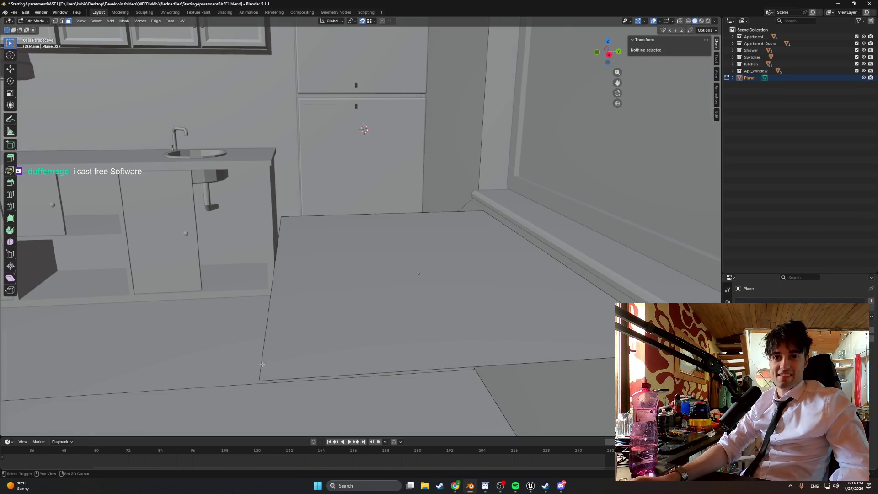
click(258, 366)
key(2)
key(alt+a)
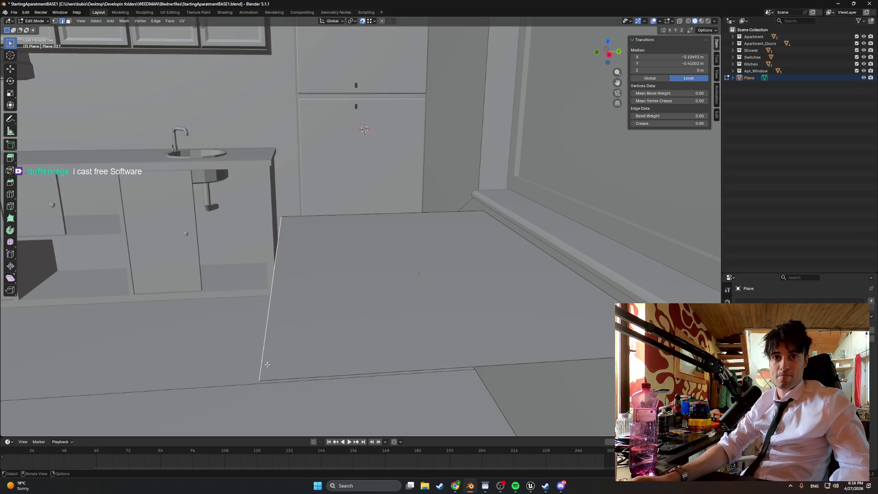
alt+click(291, 378)
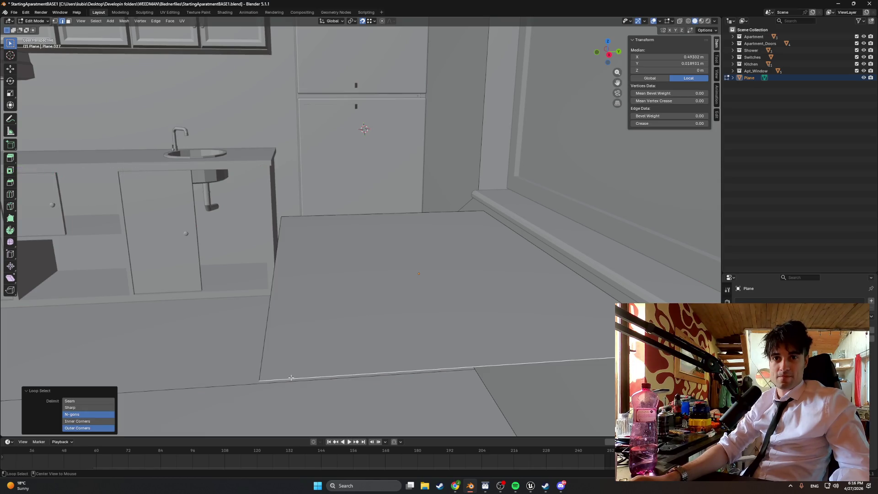
alt+click(261, 371)
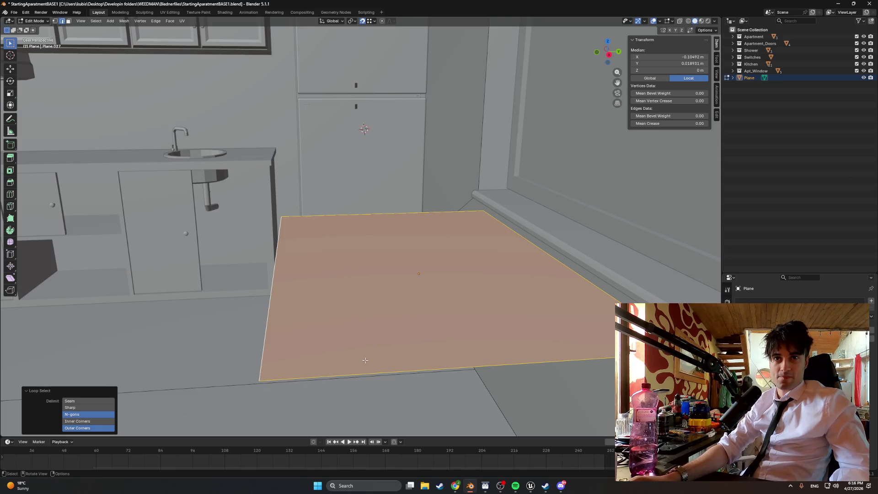
mouse_move(366, 360)
middle_down()
mouse_move(382, 359)
mouse_move(375, 364)
middle_up()
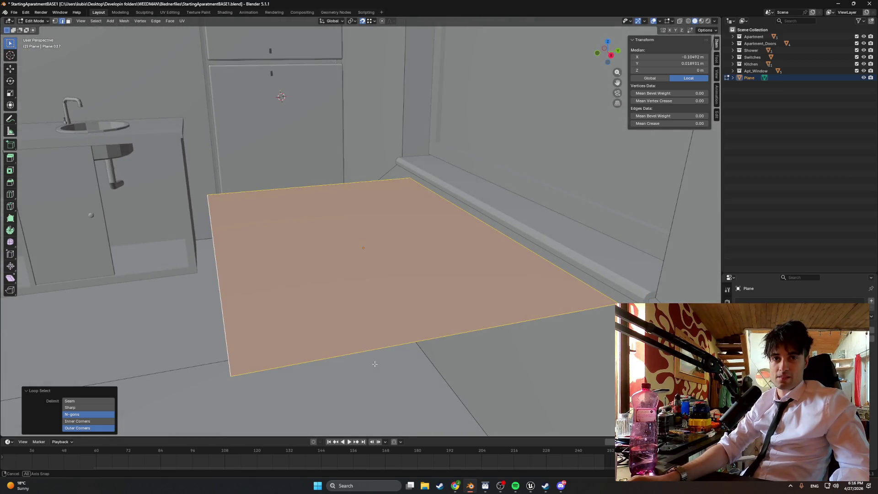
key(ctrl+b)
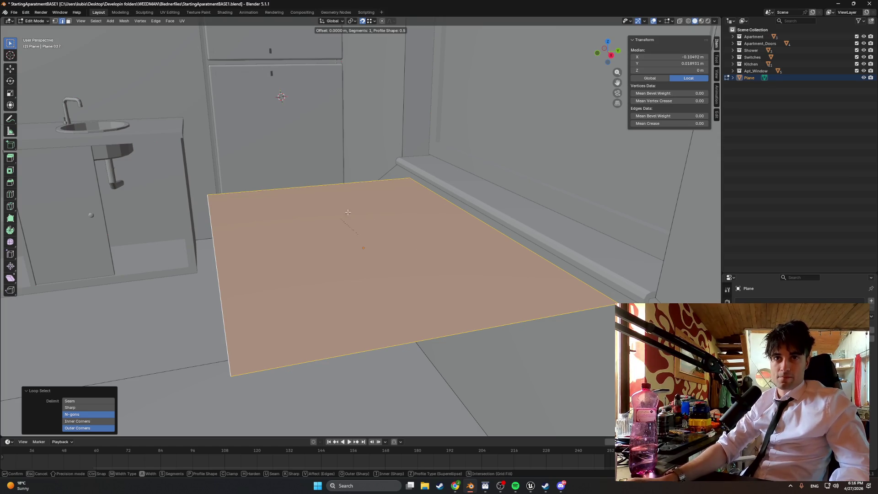
key(Escape)
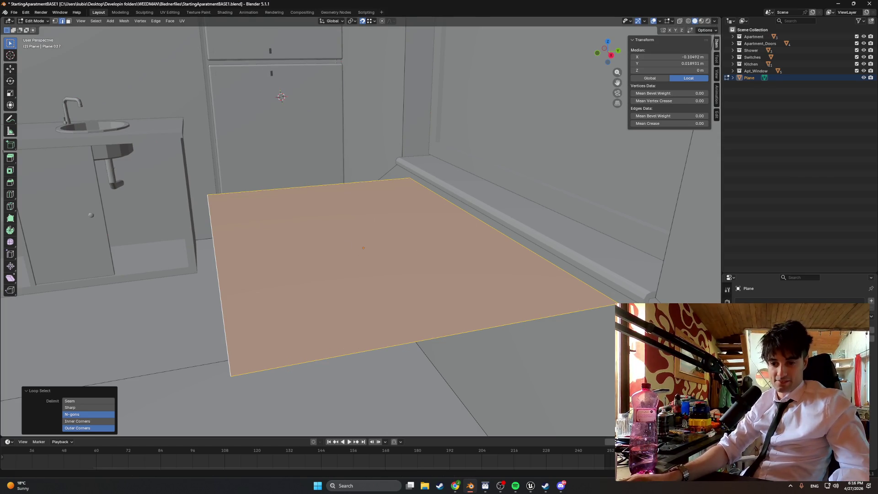
key(alt+Tab)
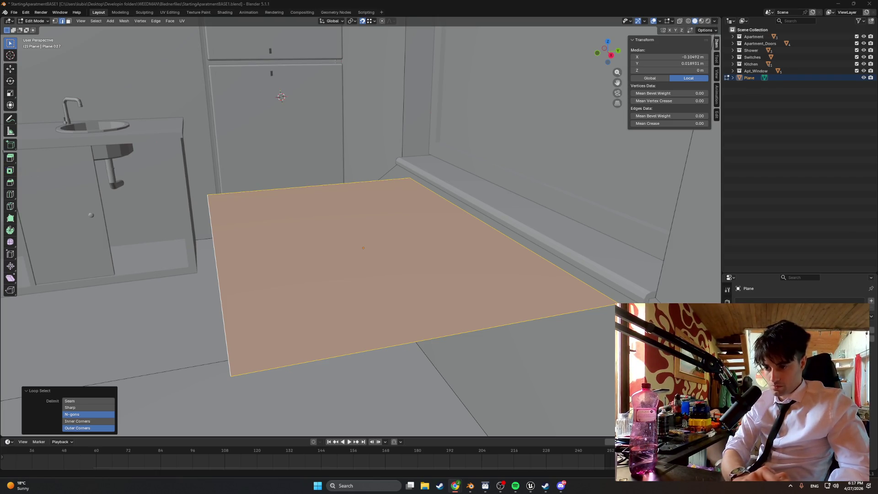
middle_drag(352, 303, 301, 320)
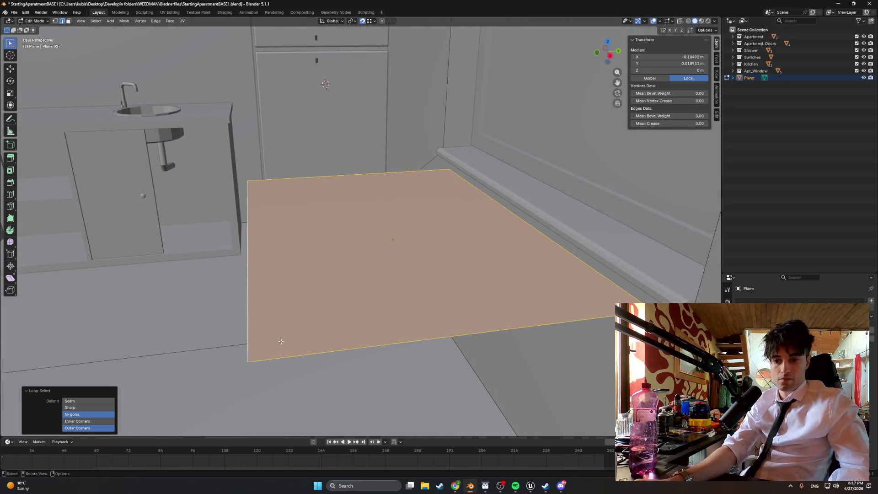
Bevel the plane's four corners with 3 segments at about 0.047 m width
click(290, 359)
alt+click(247, 355)
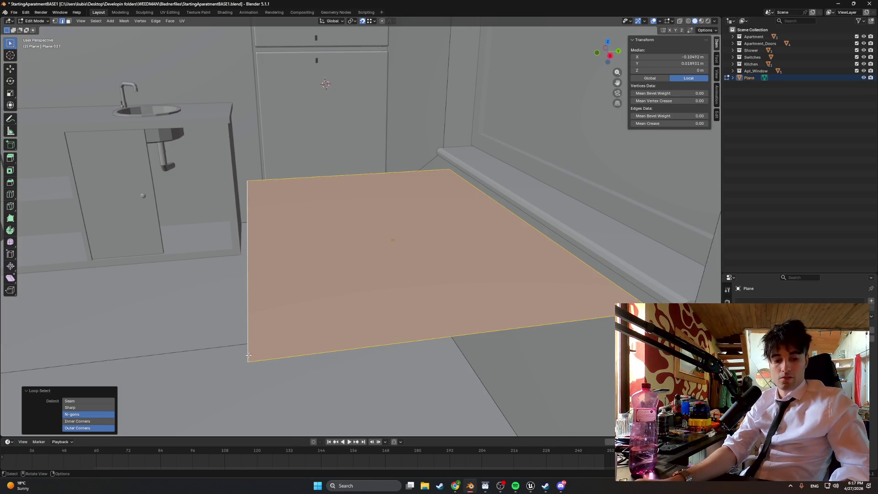
key(ctrl+b)
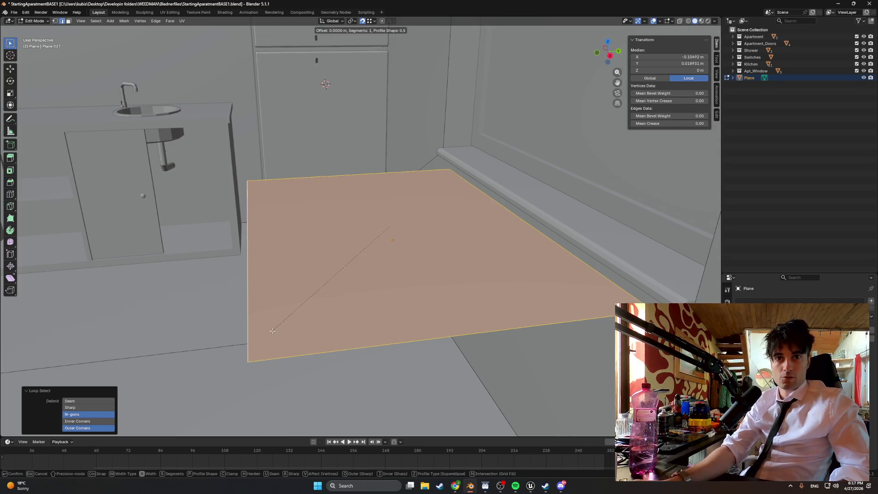
scroll(257, 370, up, 1)
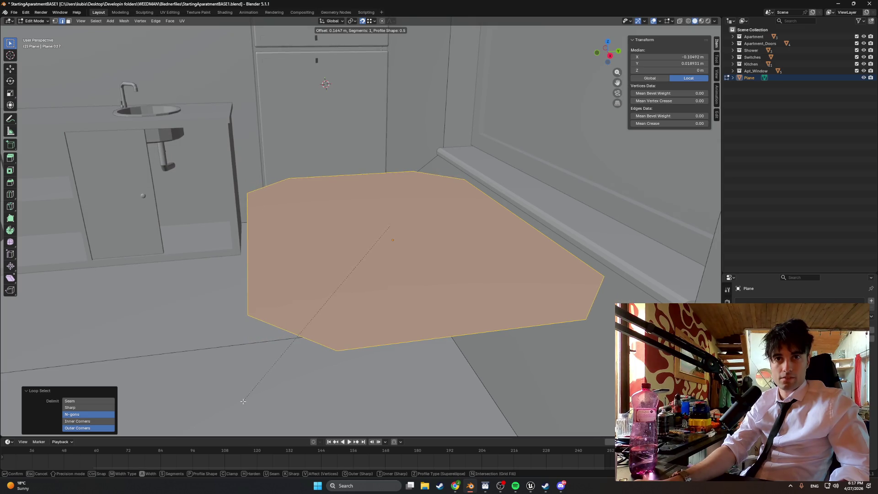
scroll(249, 389, up, 1)
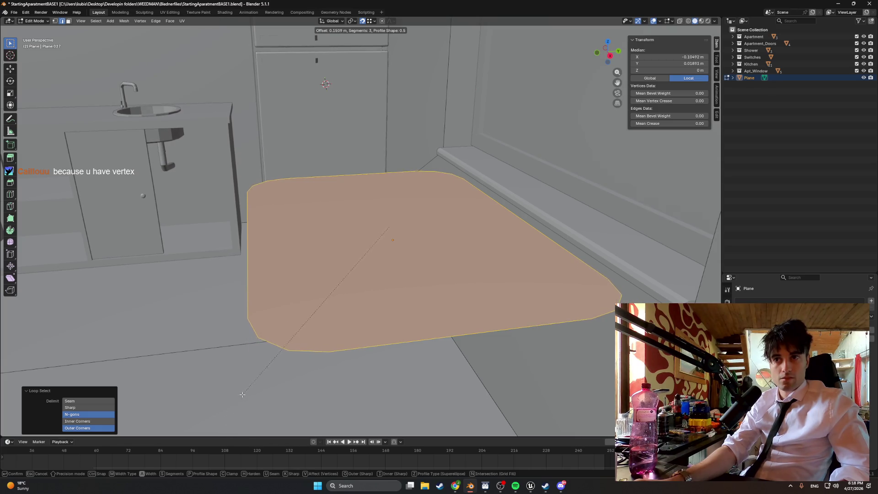
click(259, 364)
Inspect the apartment mesh's floor faces behind the plane in face Edit Mode
middle_drag(259, 363, 311, 353)
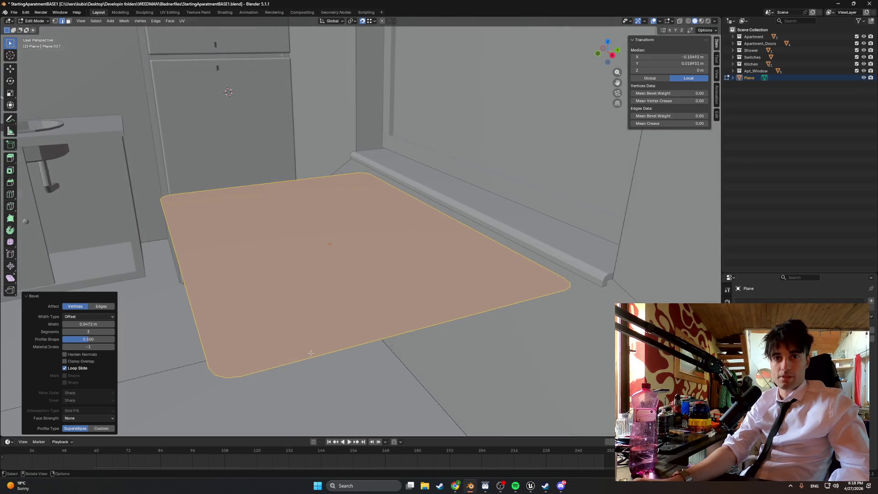
key(Tab)
key(Tab)
mouse_move(255, 352)
middle_down()
mouse_move(281, 351)
mouse_move(255, 353)
middle_up()
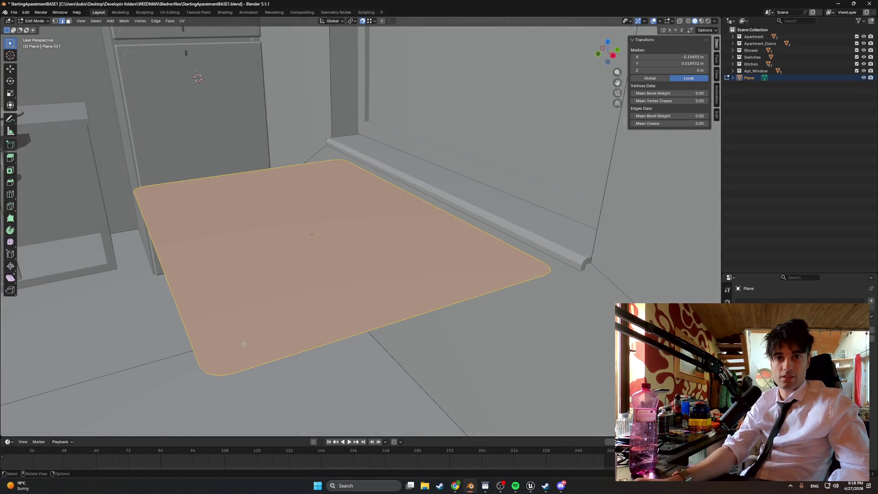
click(242, 339)
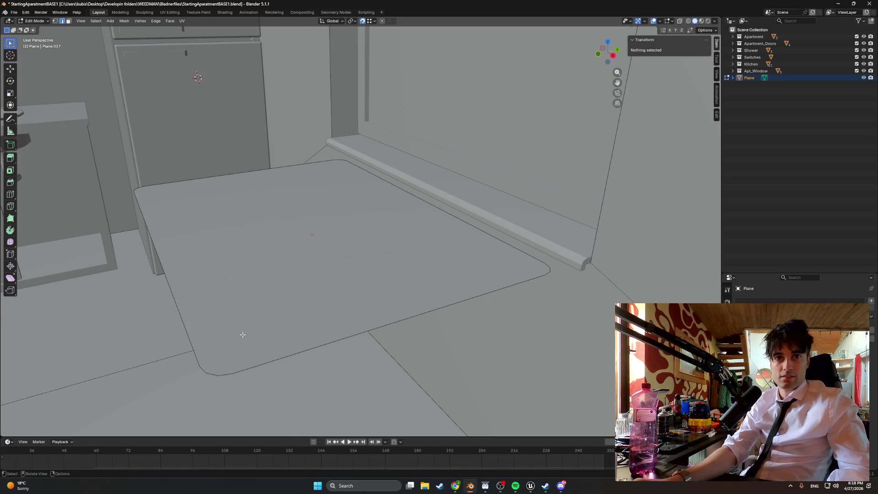
key(Tab)
key(Tab)
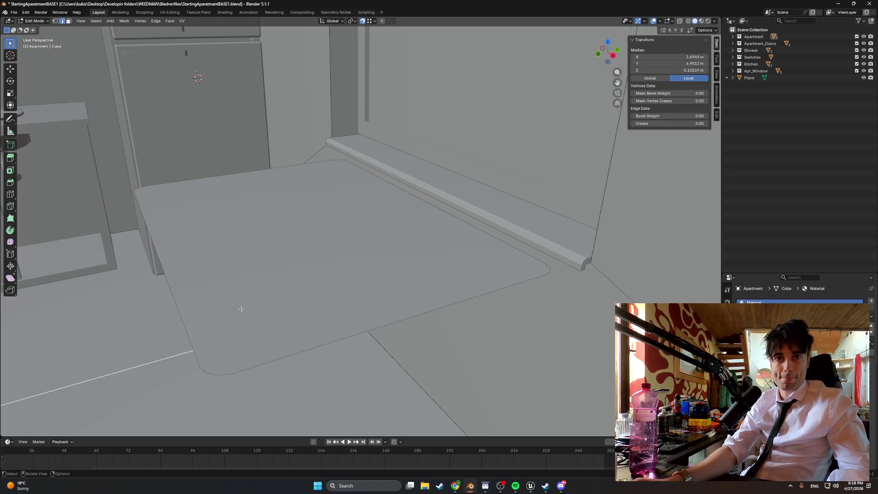
key(3)
click(236, 284)
click(318, 248)
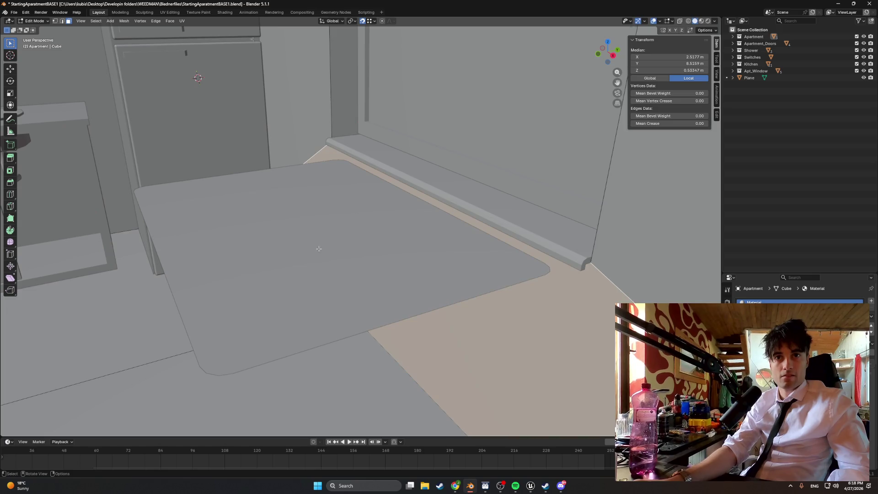
Reactivate the Plane and extrude its face about 0.0179 m for thickness
click(744, 78)
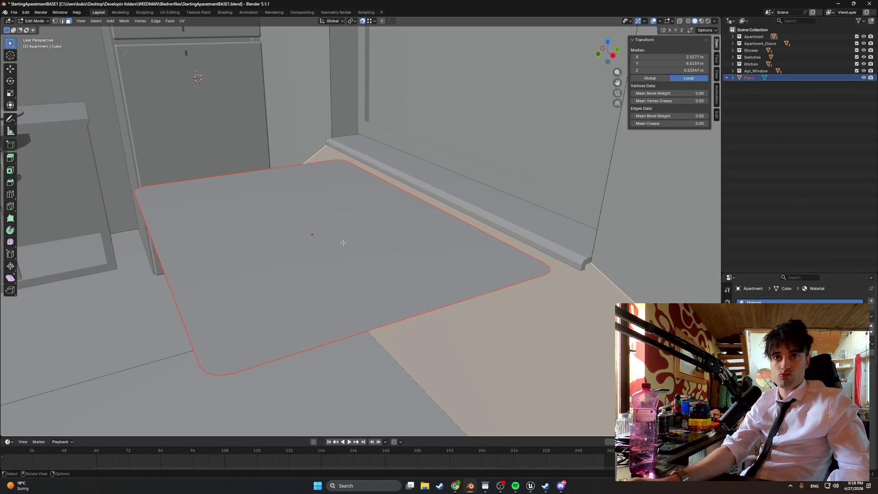
key(Tab)
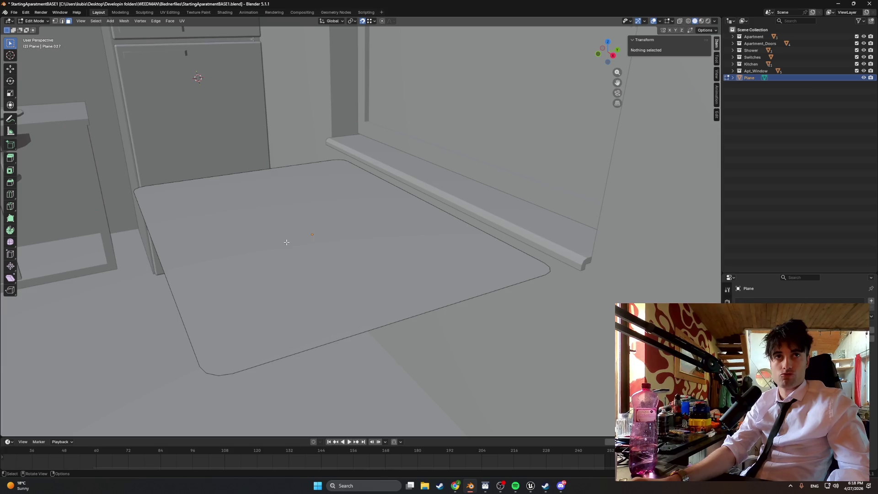
click(286, 242)
key(e)
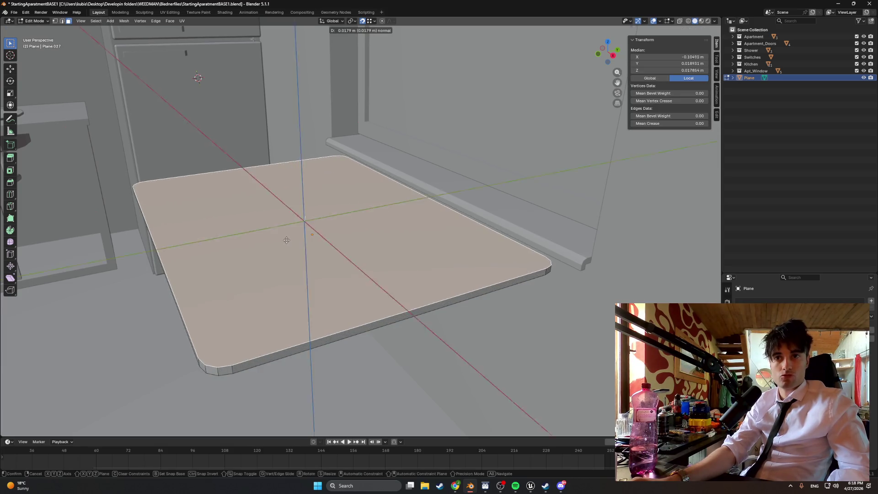
key(z)
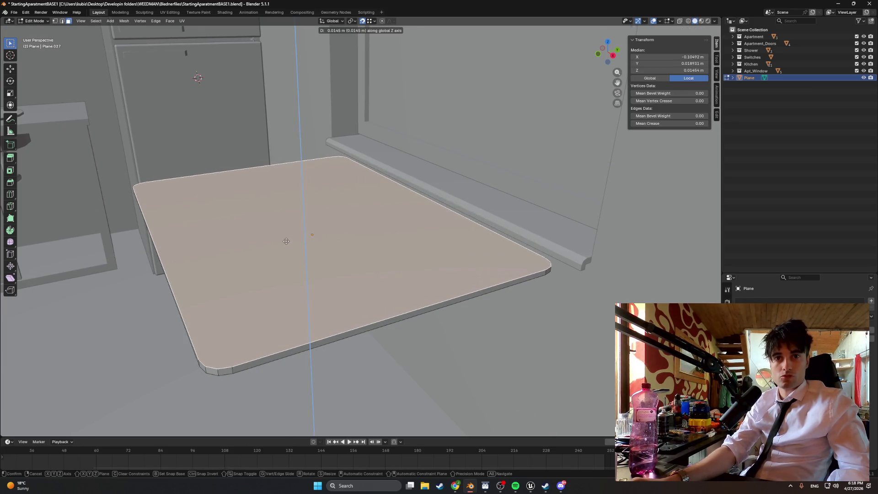
click(308, 246)
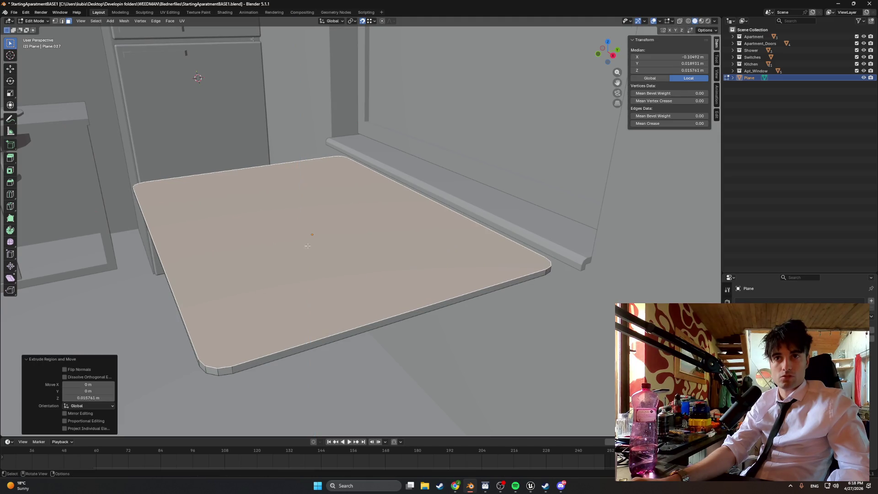
mouse_move(308, 246)
middle_down()
mouse_move(365, 214)
mouse_move(380, 218)
middle_up()
key(g)
key(z)
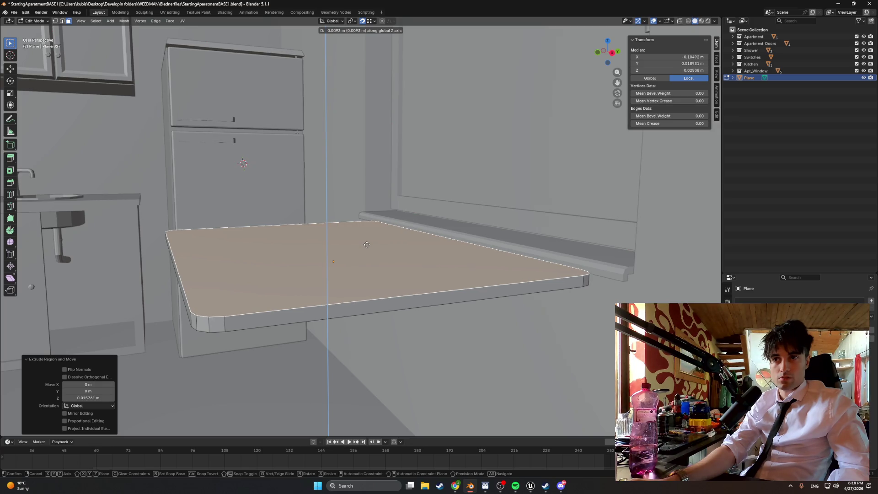
click(367, 244)
middle_drag(367, 244, 434, 247)
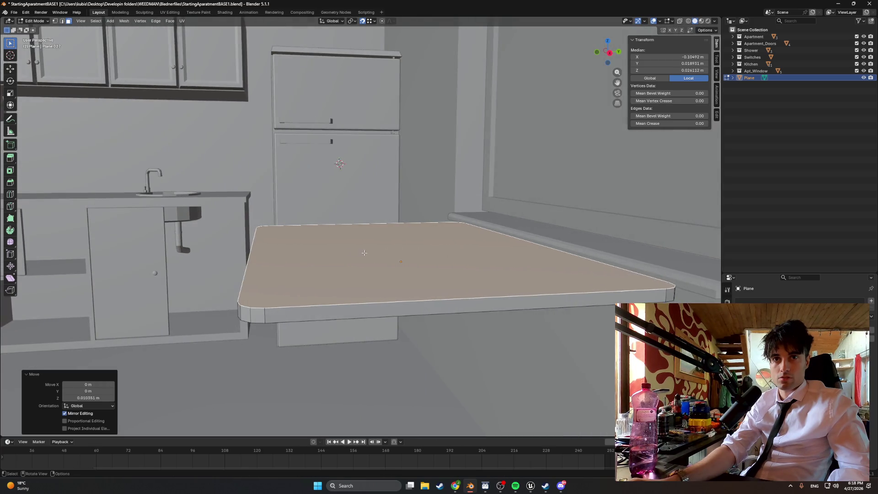
key(Tab)
key(g)
key(z)
click(369, 252)
mouse_move(368, 252)
middle_down()
mouse_move(439, 260)
mouse_move(426, 245)
mouse_move(396, 274)
mouse_move(403, 290)
mouse_move(379, 286)
mouse_move(393, 239)
mouse_move(394, 287)
mouse_move(424, 302)
mouse_move(397, 289)
mouse_move(380, 293)
mouse_move(382, 238)
mouse_move(383, 256)
mouse_move(418, 283)
mouse_move(456, 247)
middle_up()
key(Tab)
key(ctrl+r)
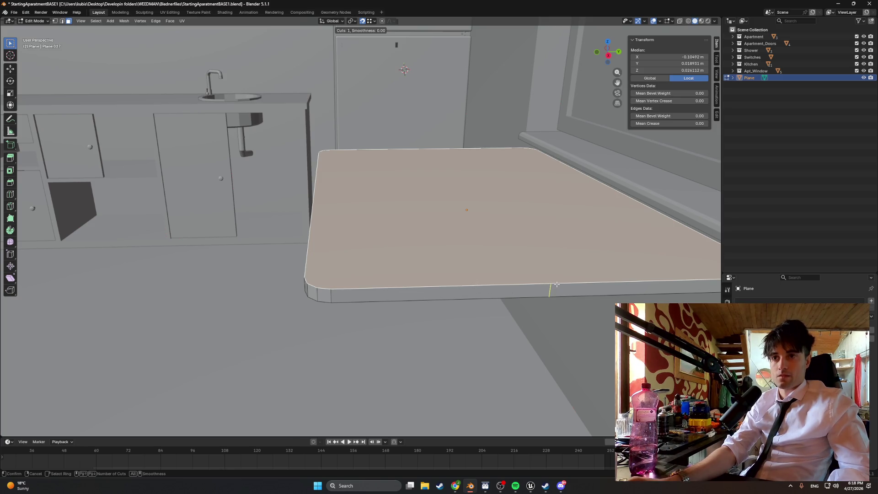
right_click(515, 271)
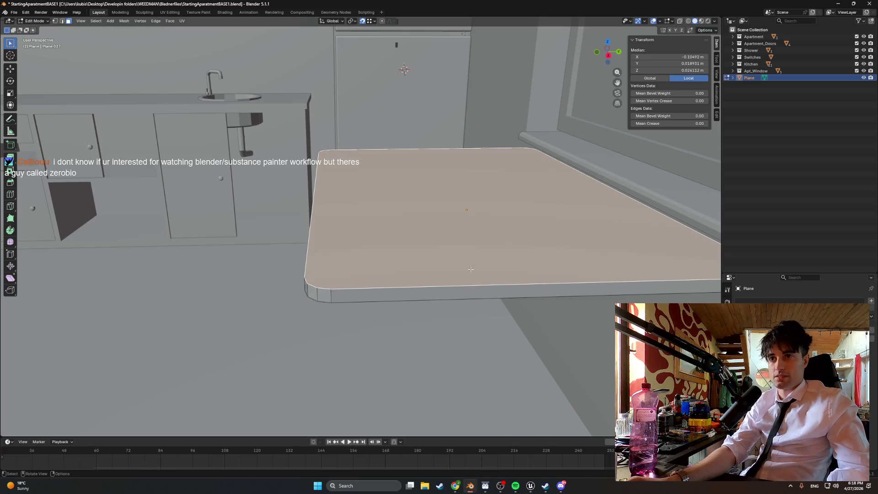
mouse_move(515, 270)
middle_down()
mouse_move(448, 277)
mouse_move(453, 254)
middle_up()
key(ctrl+z)
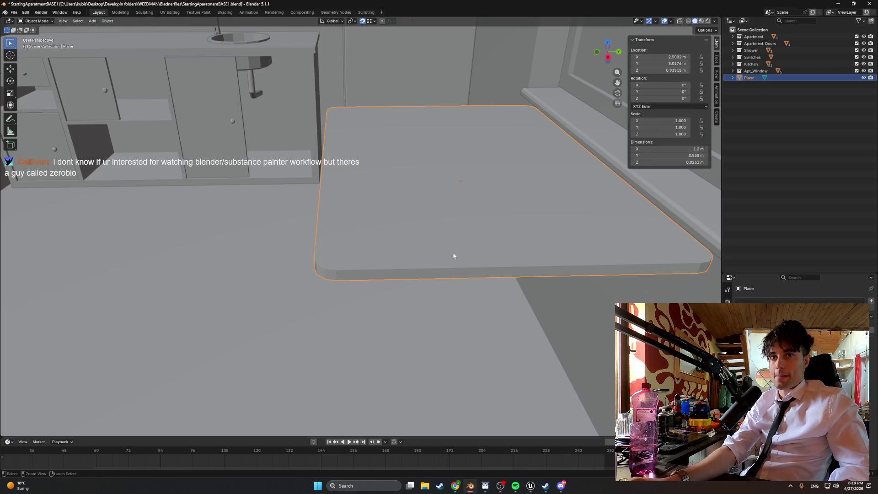
key(ctrl+z)
key(ctrl+z)
key(ctrl+z)
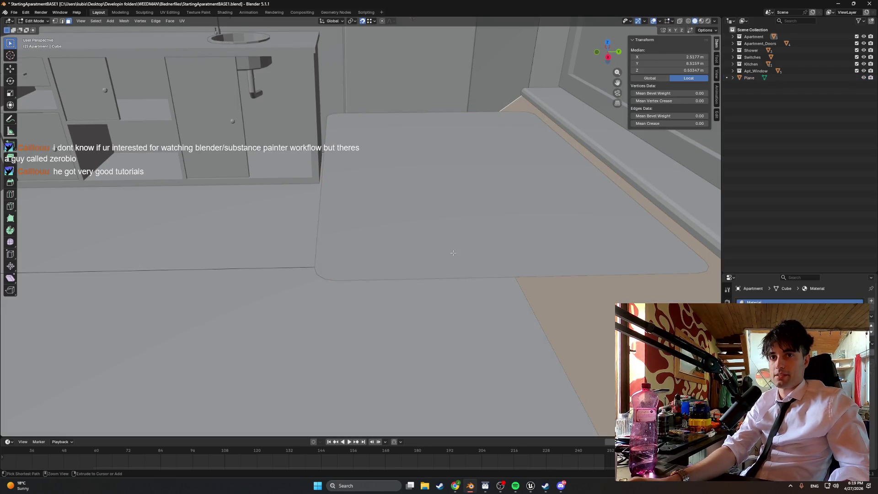
Try a centred loop cut across the plane, then undo it
key(ctrl+z)
key(ctrl+z)
key(ctrl+z)
key(ctrl+z)
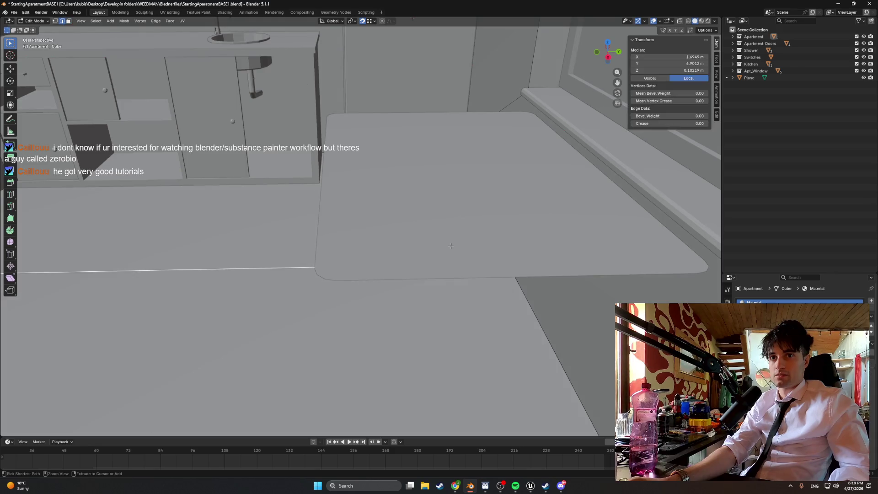
key(Tab)
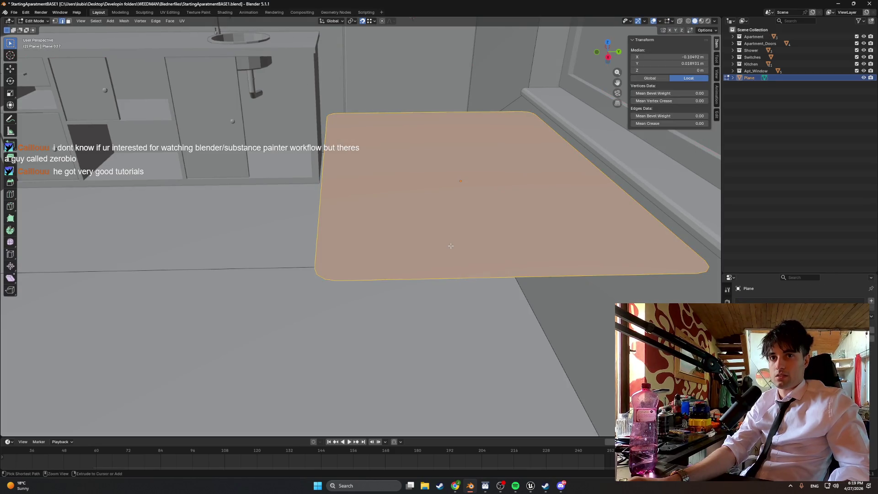
key(ctrl+r)
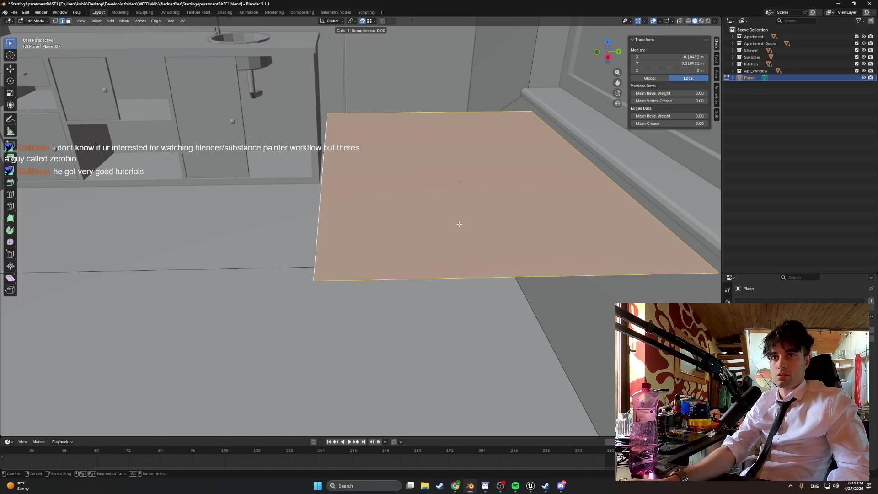
click(459, 223)
right_click(416, 194)
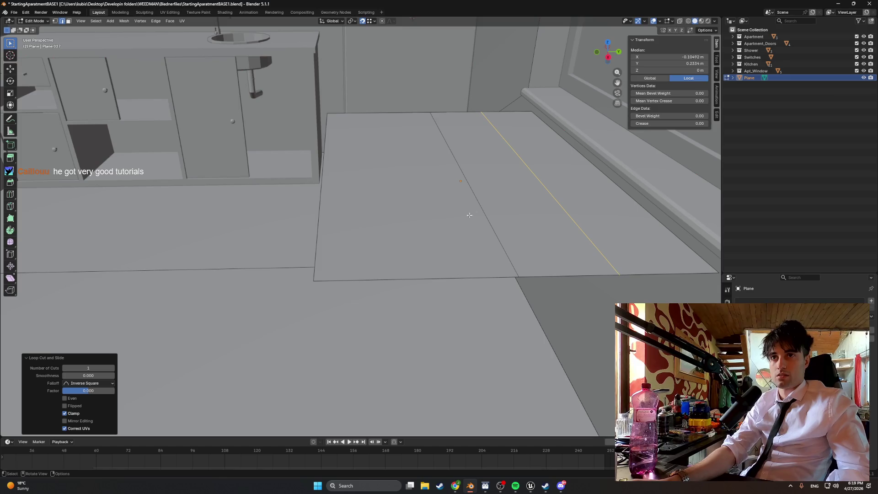
middle_drag(334, 251, 287, 167)
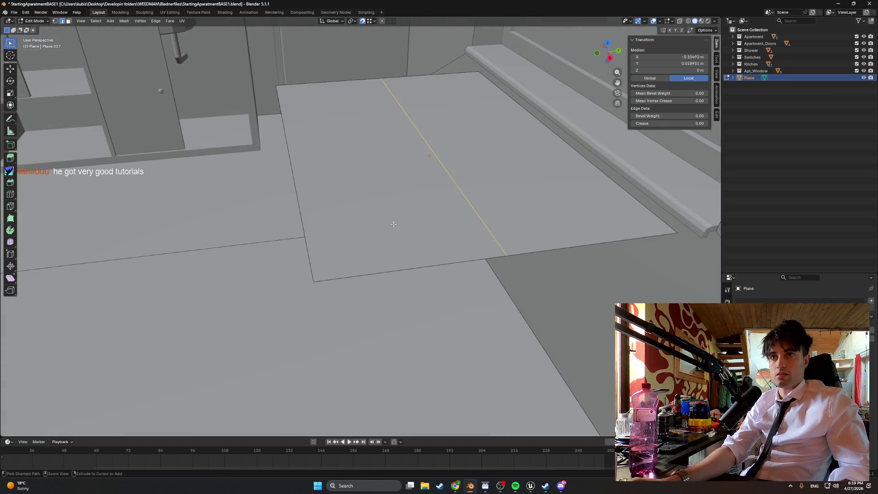
key(ctrl+z)
Insert a centred edge loop across the plane and select its outer border loop
key(ctrl+r)
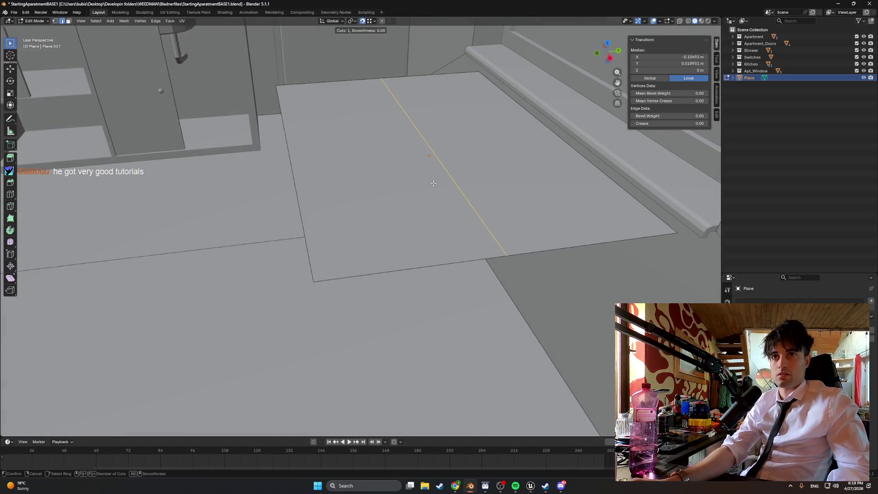
click(416, 177)
right_click(415, 176)
middle_drag(397, 236, 421, 233)
click(358, 275)
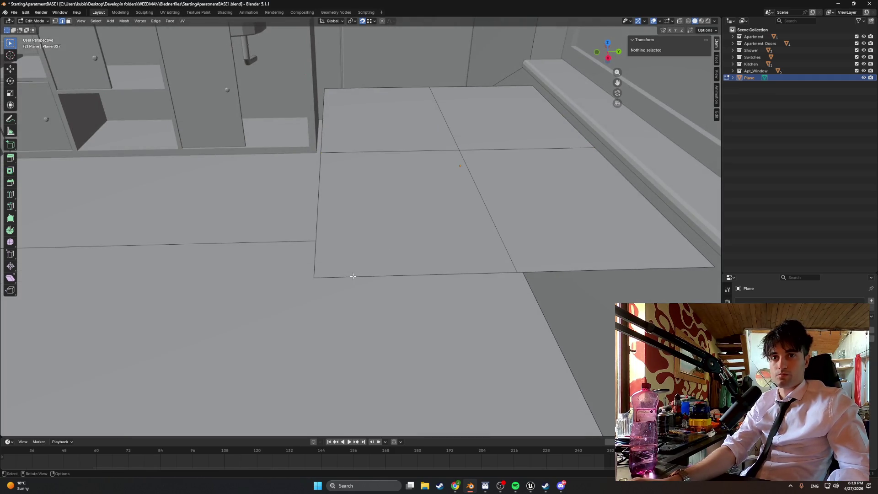
click(313, 276)
alt+click(314, 276)
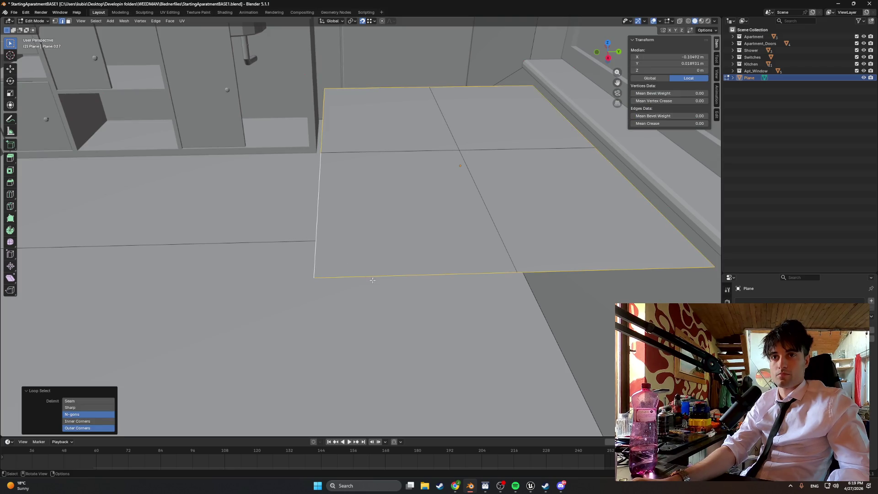
Abandon a vertex bevel on the border and undo the two crossing loop cuts
middle_drag(373, 280, 382, 276)
key(ctrl+b)
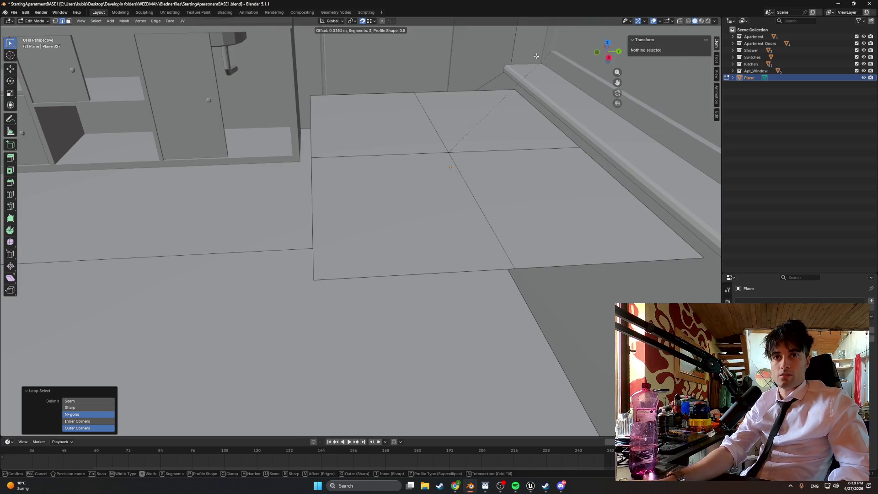
key(v)
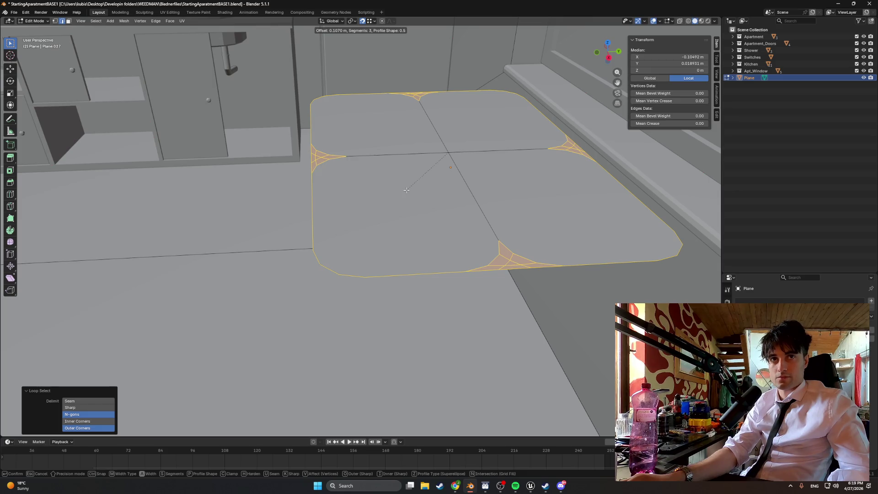
key(Escape)
key(ctrl+z)
key(ctrl+z)
key(ctrl+z)
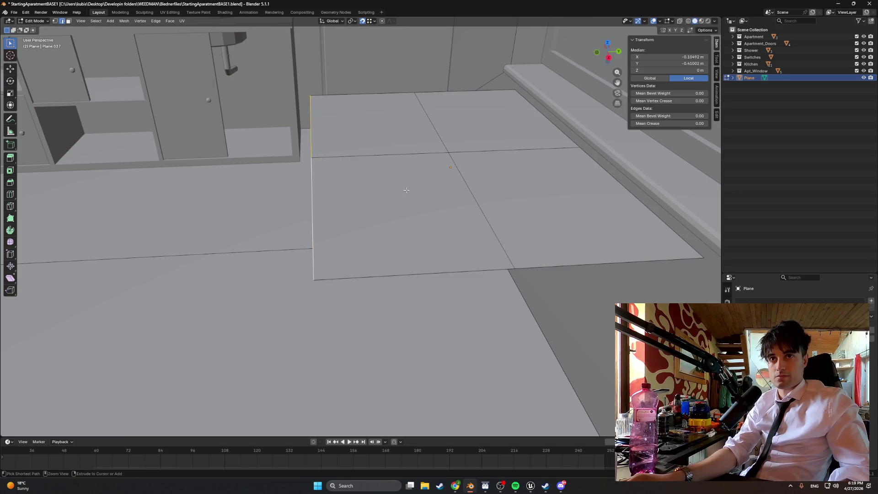
key(ctrl+z)
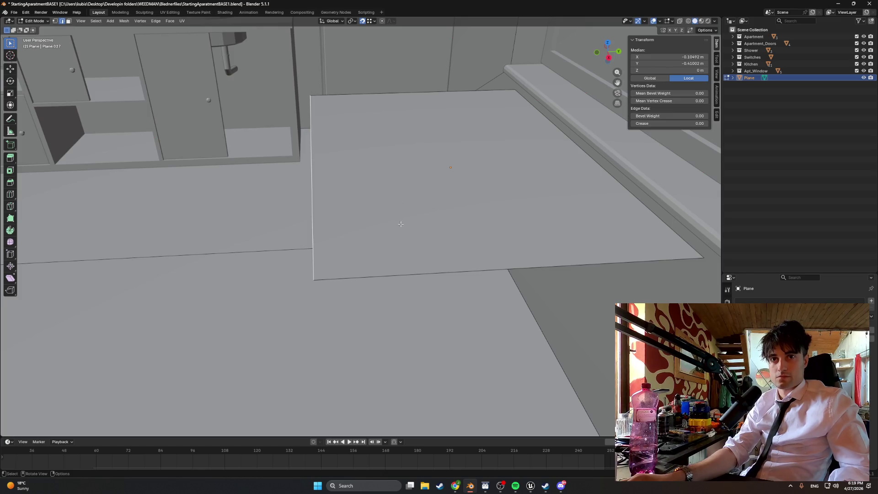
Select the plane's border and bevel its corners with 8 segments about 0.0407 m wide
alt+click(314, 254)
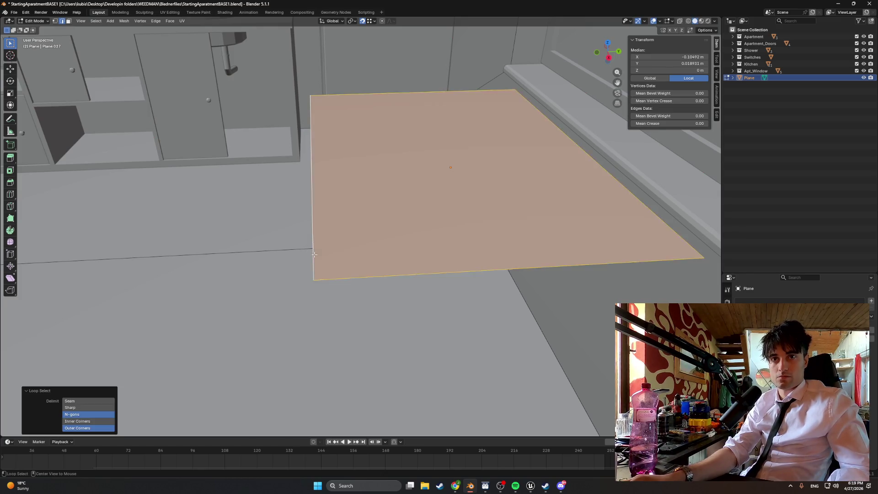
alt+shift+click(314, 254)
alt+shift+click(314, 254)
alt+shift+click(315, 255)
alt+shift+click(314, 254)
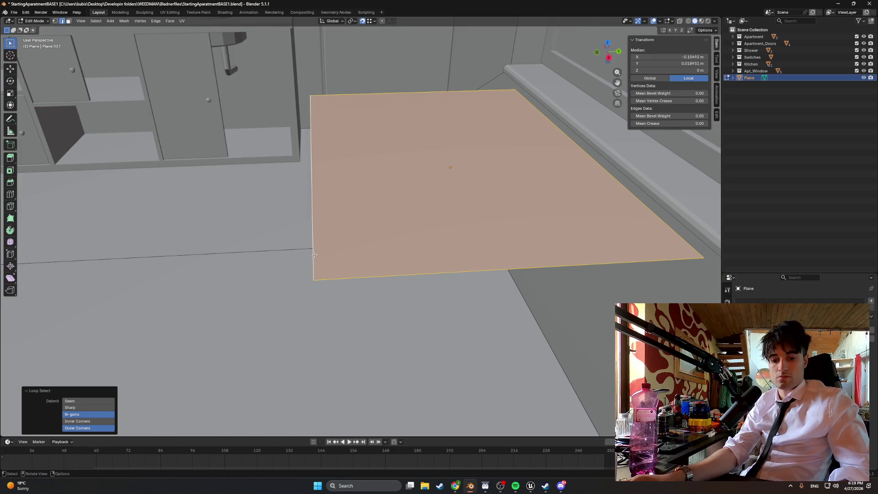
key(ctrl+b)
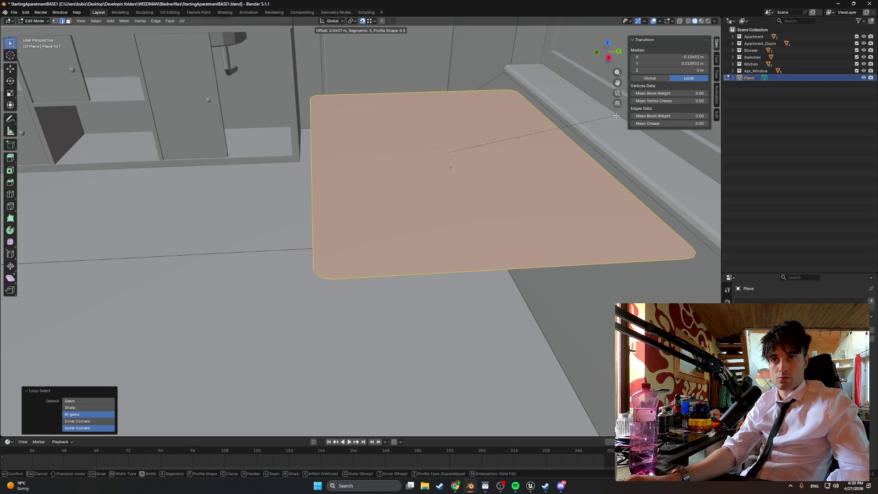
click(617, 116)
Clear the selection, cancel a trial loop cut, and return to Object Mode
key(3)
key(alt+a)
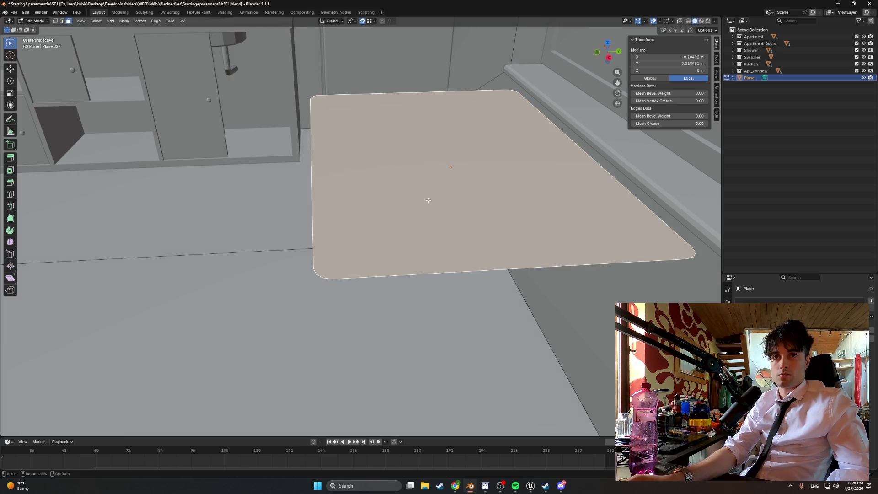
key(ctrl+r)
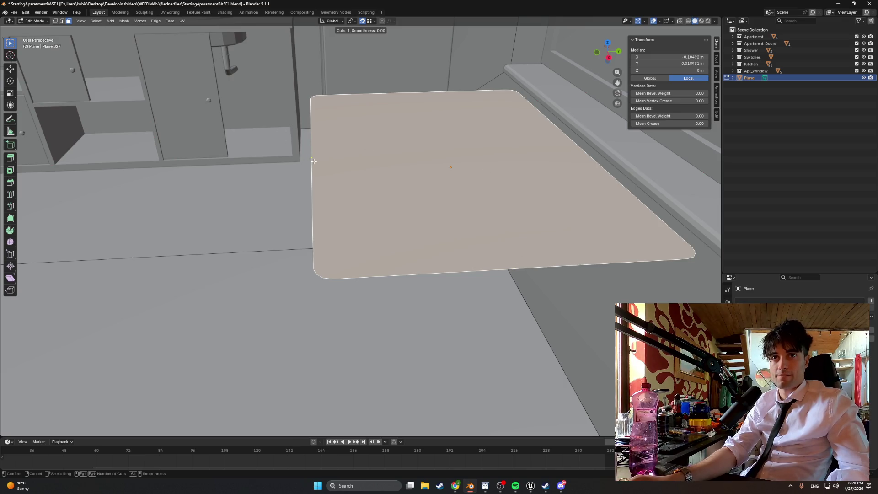
key(Escape)
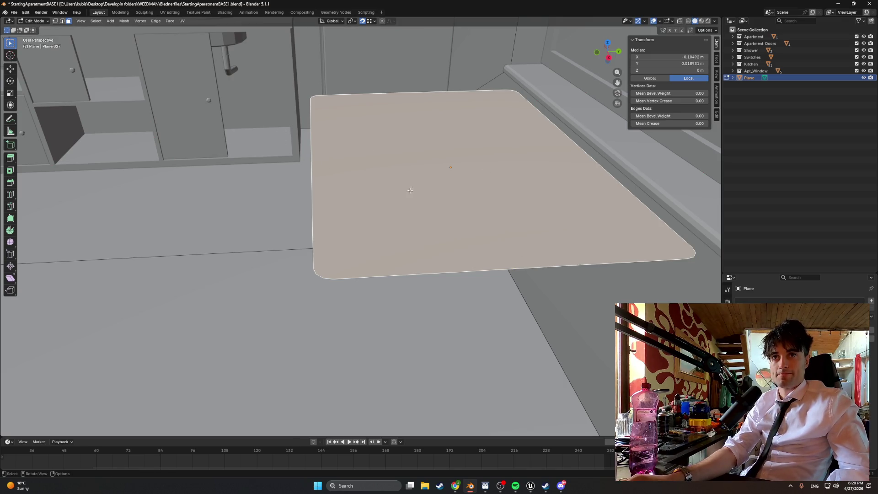
middle_drag(382, 209, 379, 252)
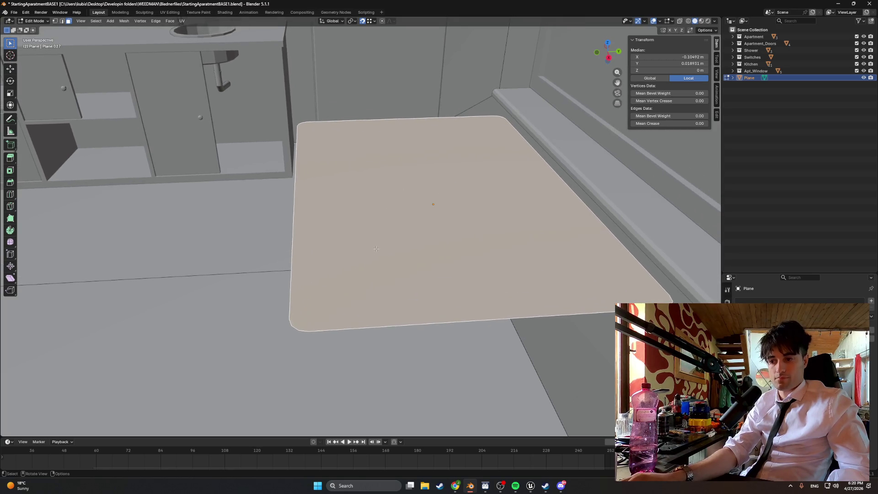
key(Tab)
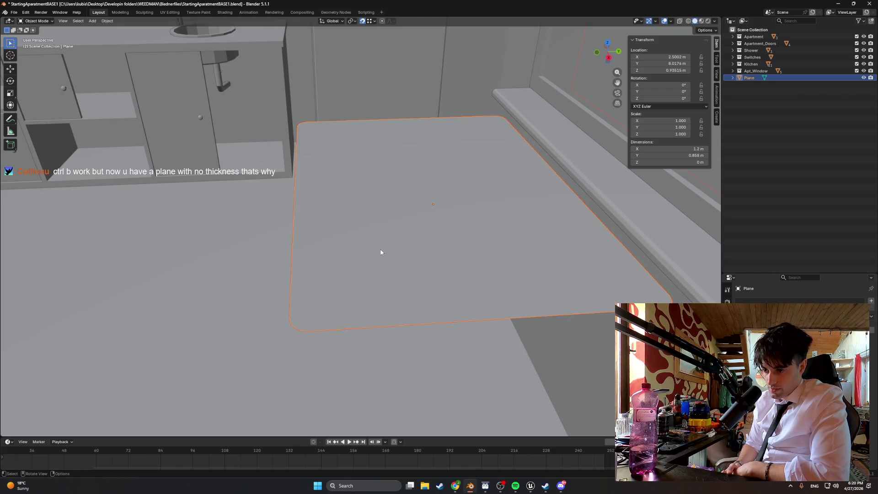
Extrude the rounded plane's face upward into a slab about 0.0248 m thick
key(Tab)
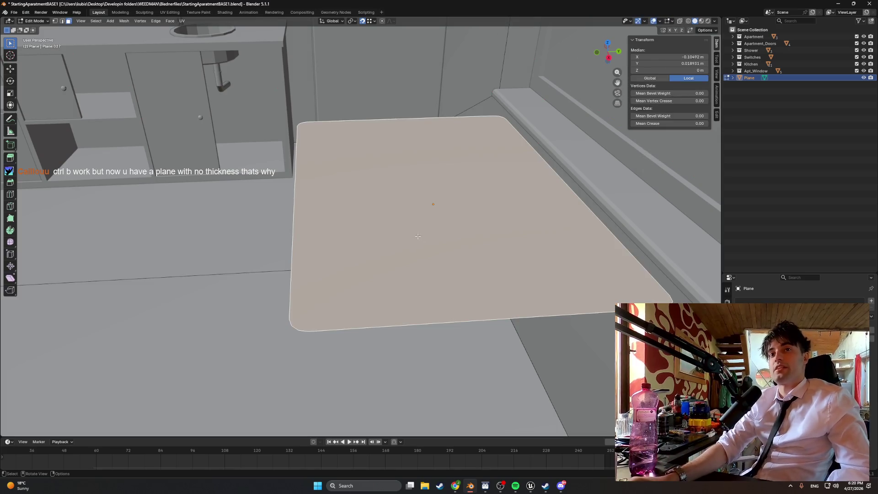
middle_drag(418, 236, 426, 235)
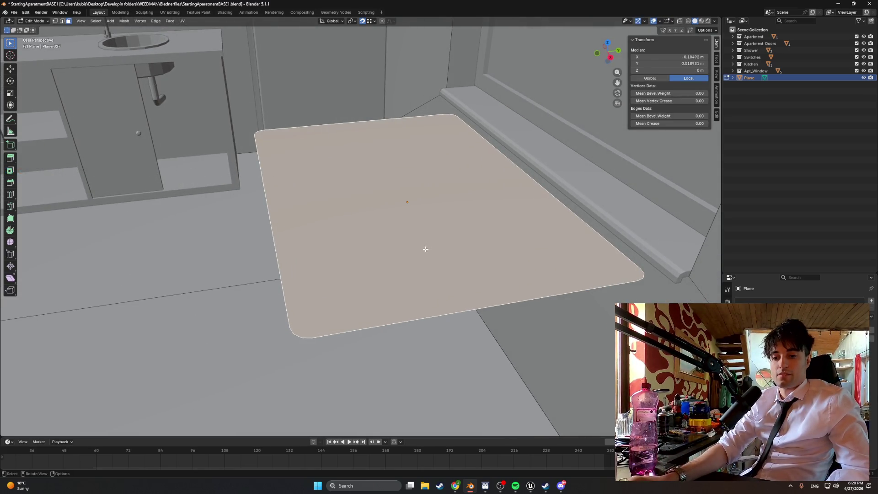
middle_drag(419, 259, 413, 256)
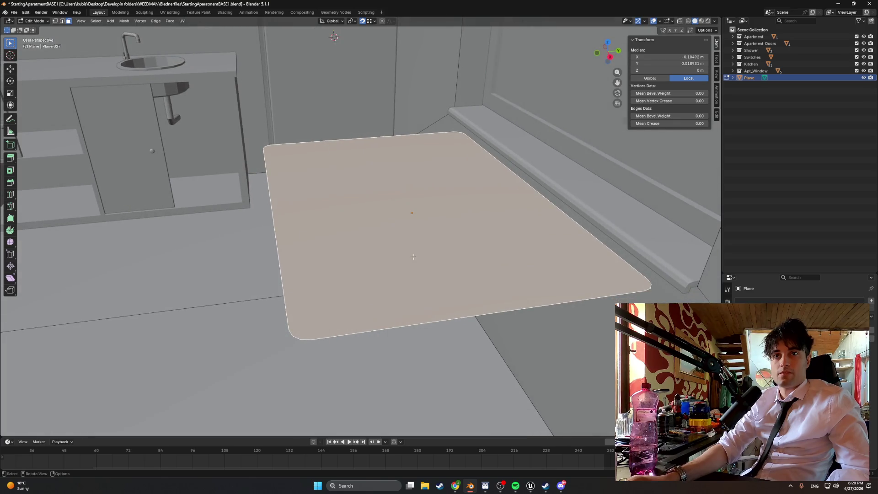
key(e)
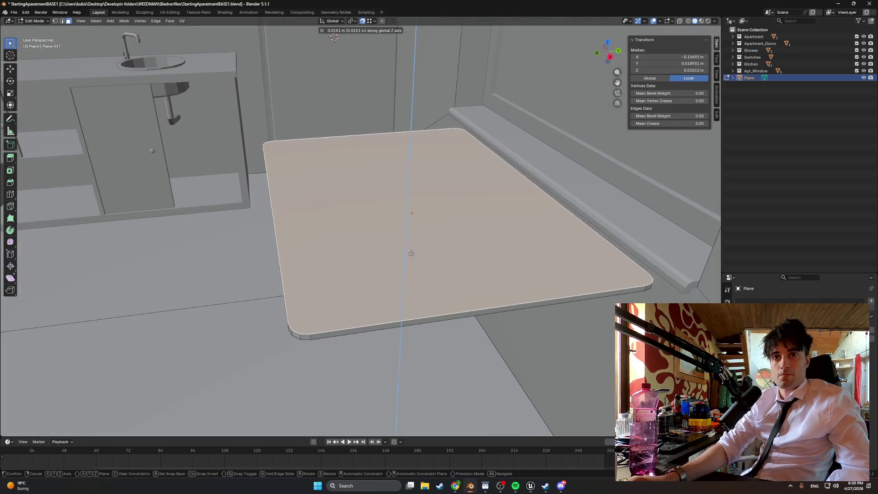
click(411, 251)
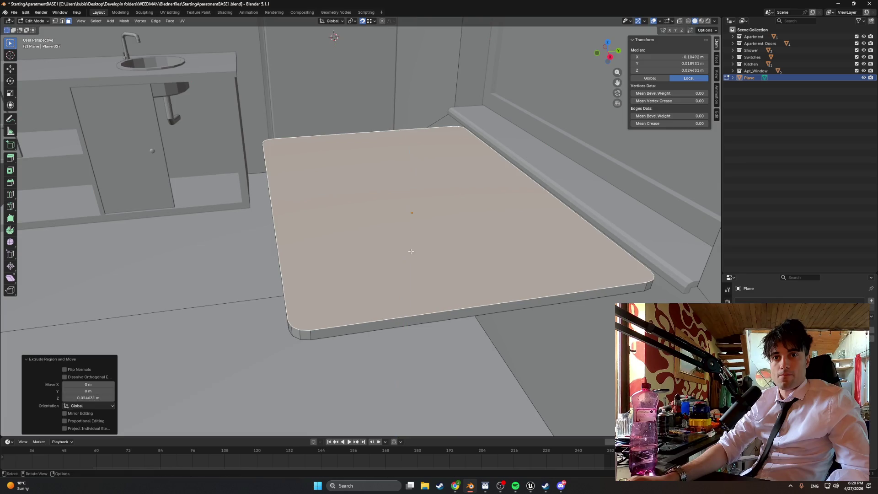
mouse_move(411, 251)
middle_down()
mouse_move(412, 230)
mouse_move(427, 243)
middle_up()
Move the whole slab with snapping to X 2.5002 m
key(g)
click(411, 231)
key(Tab)
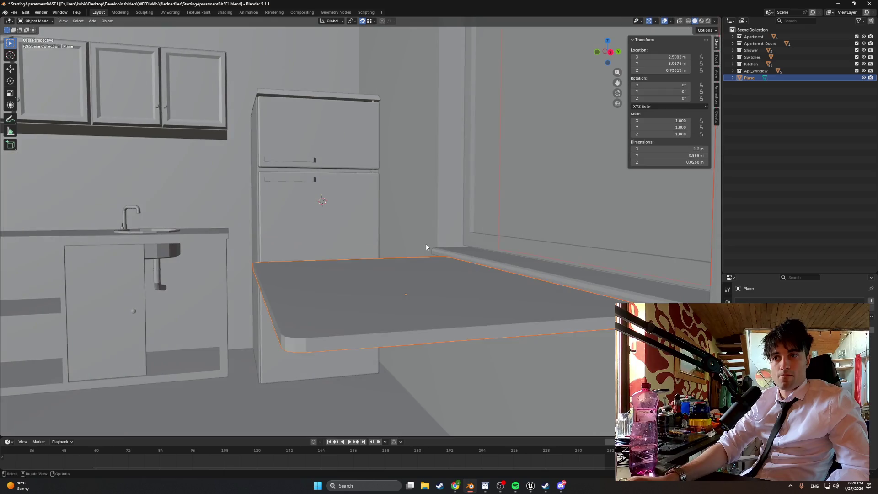
key(g)
click(474, 285)
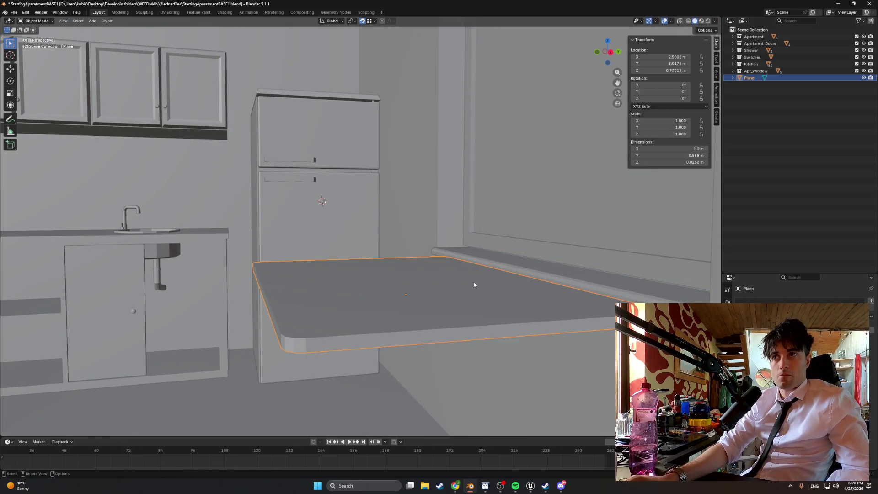
Adjust the slab's height along Z to about 0.93611 m
key(g)
key(z)
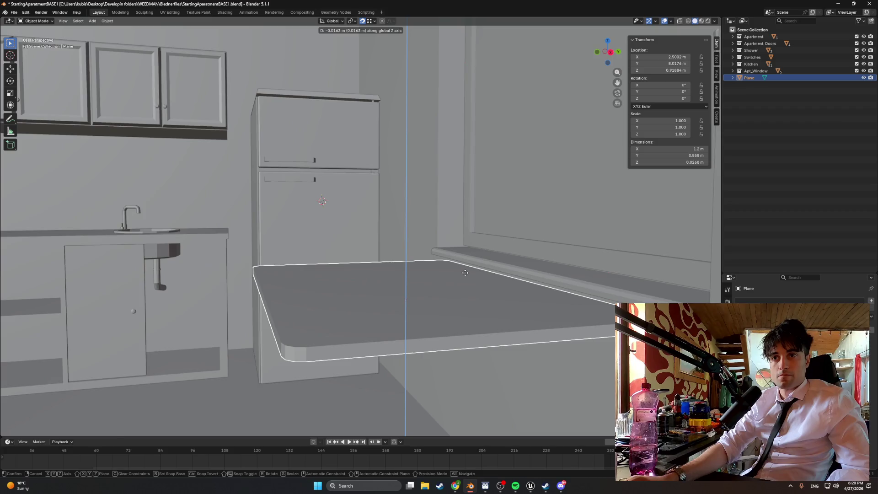
click(493, 274)
mouse_move(493, 274)
middle_down()
mouse_move(496, 254)
mouse_move(497, 284)
mouse_move(467, 290)
mouse_move(494, 295)
mouse_move(511, 259)
mouse_move(460, 302)
middle_up()
key(g)
key(z)
click(496, 258)
key(Tab)
key(a)
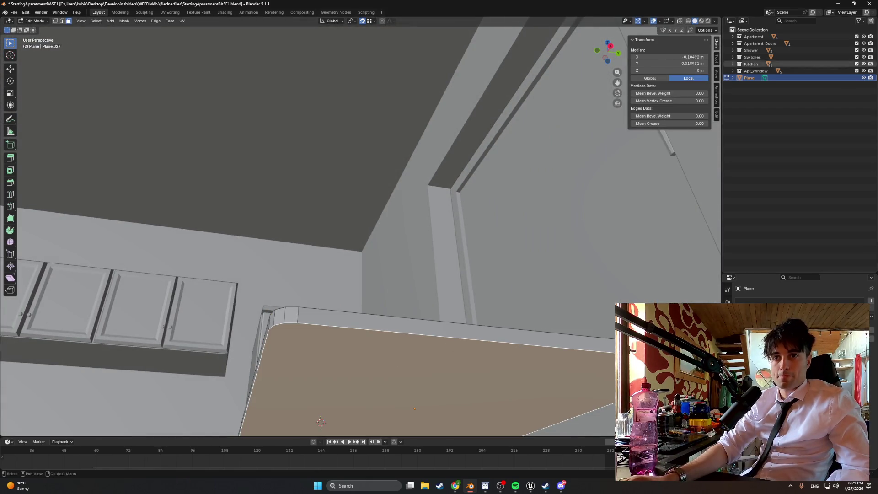
mouse_move(439, 215)
middle_down()
mouse_move(411, 189)
mouse_move(443, 218)
mouse_move(444, 210)
middle_up()
key(i)
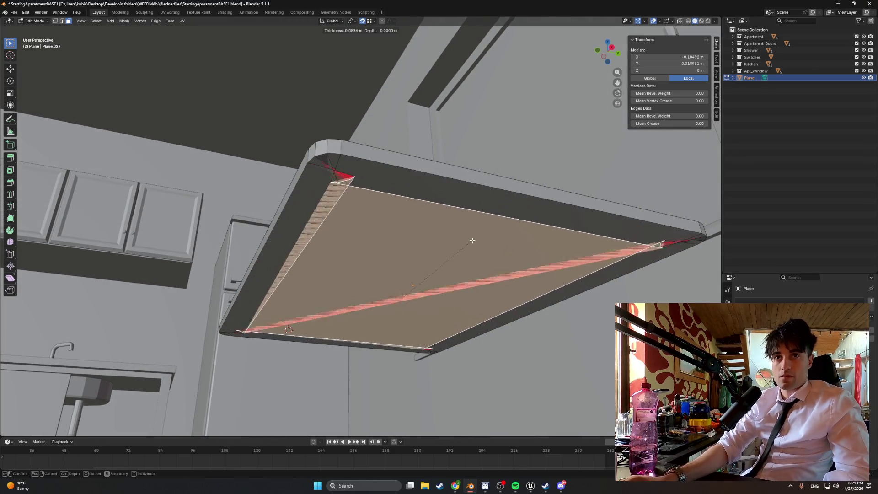
click(494, 228)
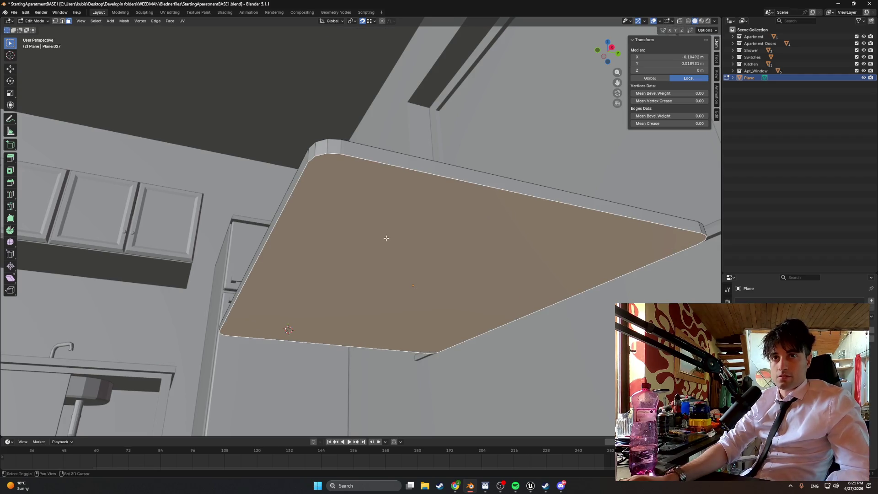
middle_drag(386, 238, 399, 196)
scroll(344, 125, up, 6)
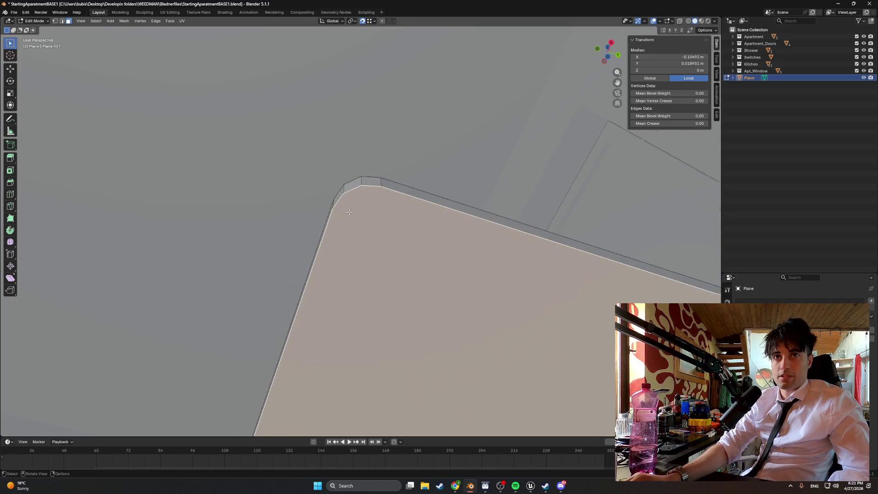
middle_drag(350, 212, 426, 228)
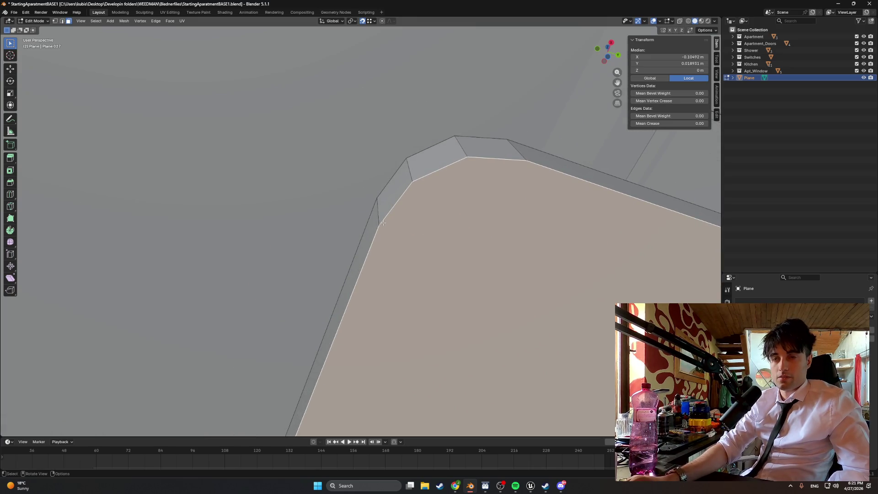
scroll(383, 223, down, 8)
mouse_move(383, 222)
middle_down()
mouse_move(462, 248)
mouse_move(427, 235)
mouse_move(439, 244)
middle_up()
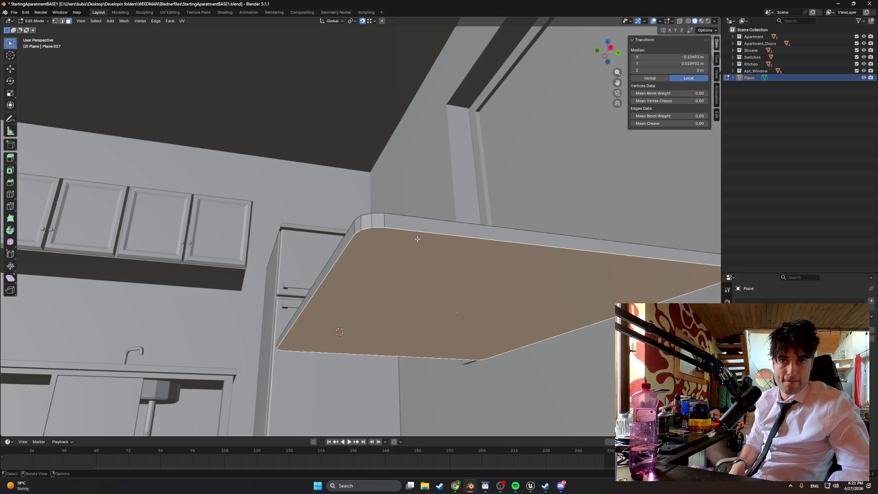
scroll(412, 237, up, 4)
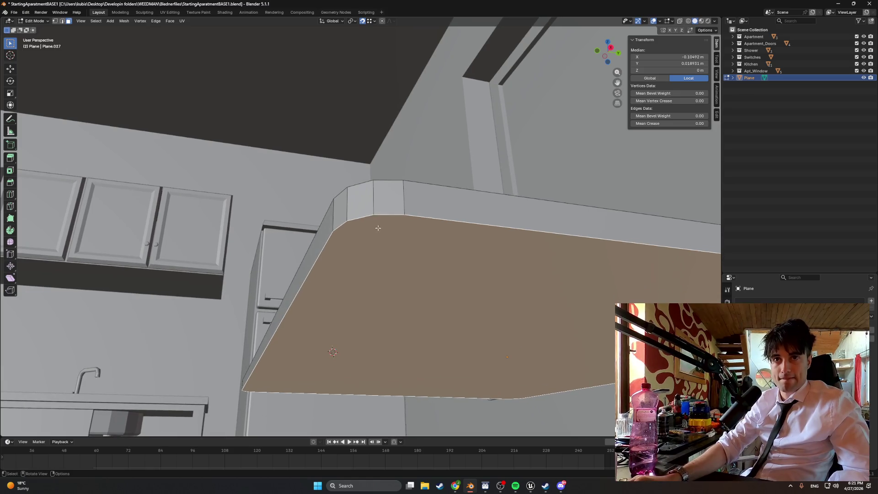
scroll(380, 227, up, 1)
key(k)
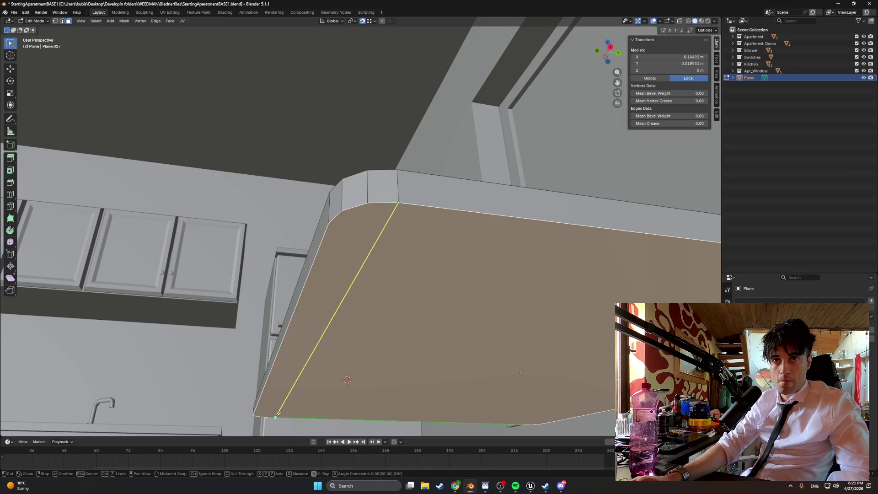
key(Escape)
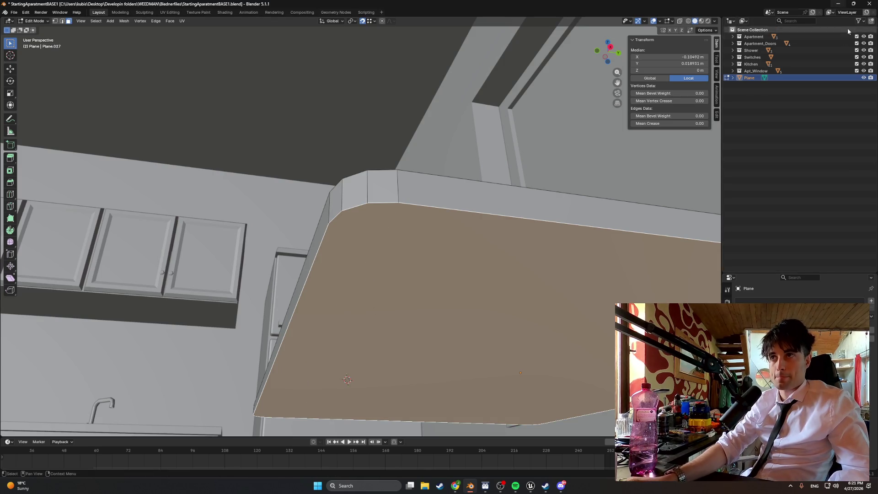
click(865, 36)
View the plane from above and hide the remaining scene objects from the viewport
mouse_move(551, 247)
alt+middle_down()
mouse_move(242, 185)
mouse_move(331, 212)
mouse_move(330, 149)
alt+middle_up()
scroll(331, 211, down, 3)
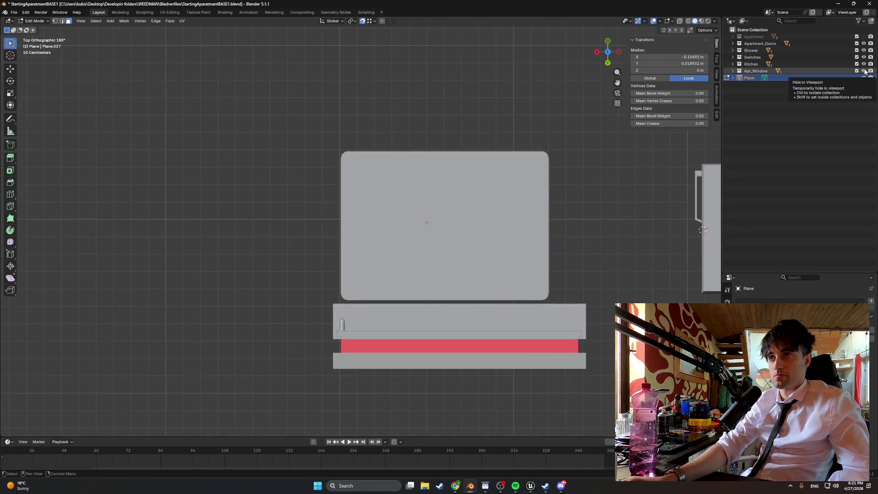
drag(864, 71, 864, 37)
scroll(363, 273, up, 4)
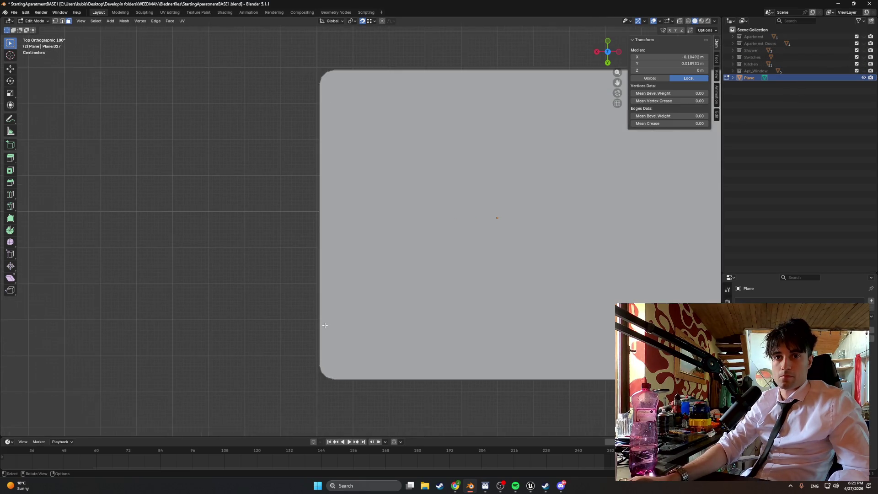
Zoom in on the slab from above and begin a knife cut from a rounded corner
shift+middle_drag(325, 325, 322, 187)
scroll(263, 240, up, 5)
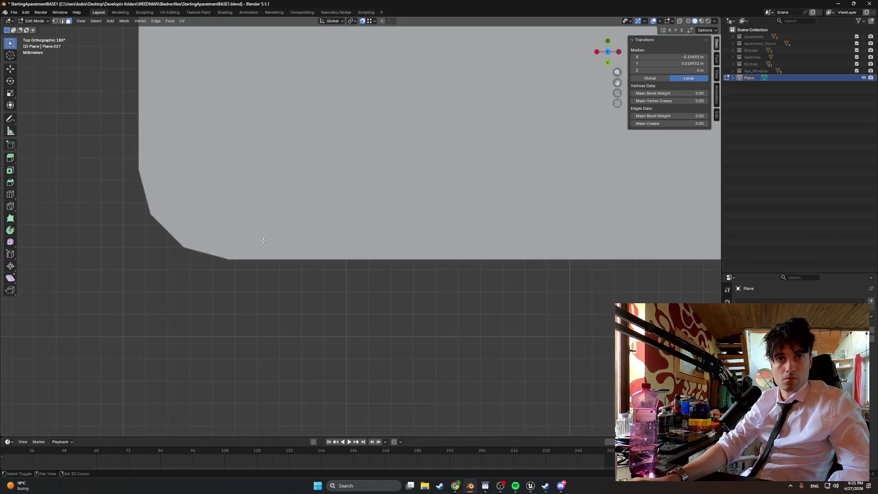
mouse_move(263, 240)
shift+middle_down()
mouse_move(407, 154)
mouse_move(294, 227)
mouse_move(320, 275)
mouse_move(437, 262)
shift+middle_up()
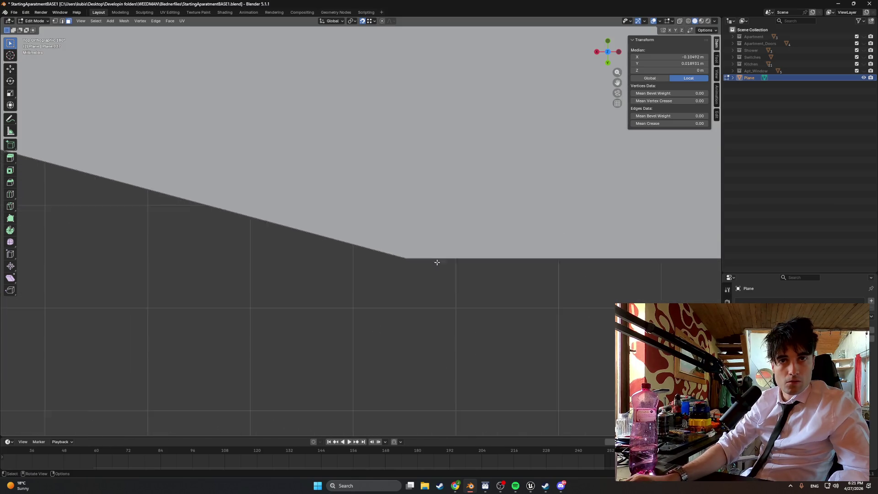
shift+scroll(437, 262, up, 2)
scroll(435, 265, down, 3)
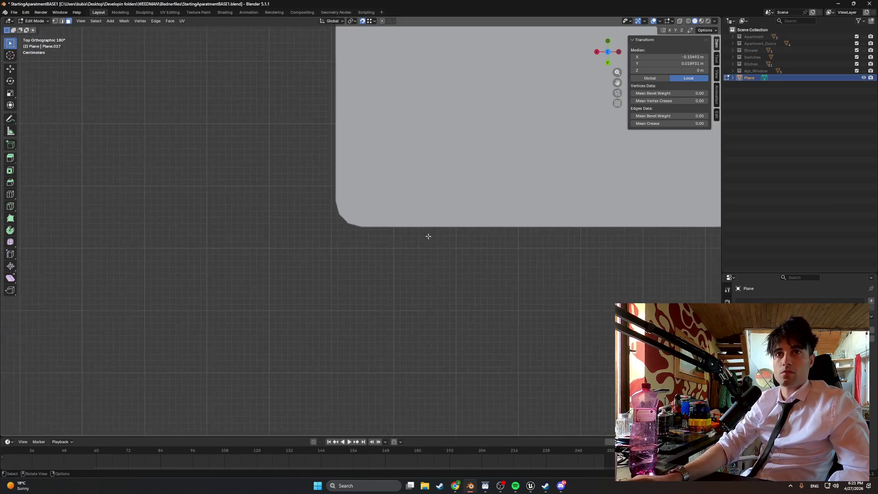
scroll(428, 236, down, 5)
scroll(393, 275, up, 7)
scroll(380, 320, down, 1)
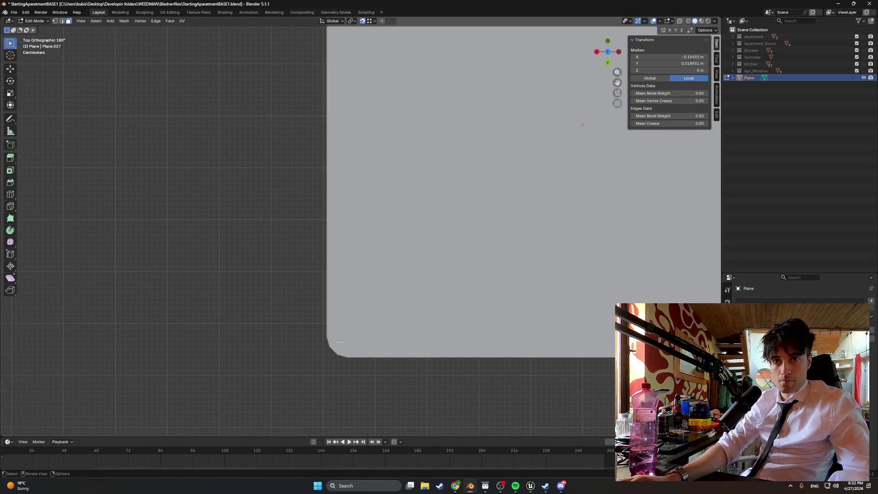
key(k)
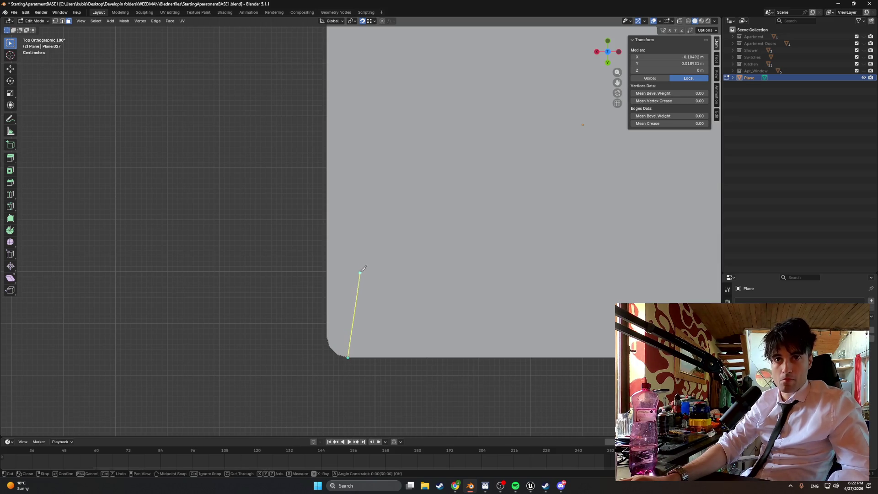
Knife-cut the first edges from the rounded corners' vertices across the slab's underside
mouse_move(362, 265)
middle_down()
mouse_move(349, 310)
mouse_move(356, 292)
mouse_move(360, 307)
mouse_move(343, 292)
middle_up()
scroll(359, 292, down, 5)
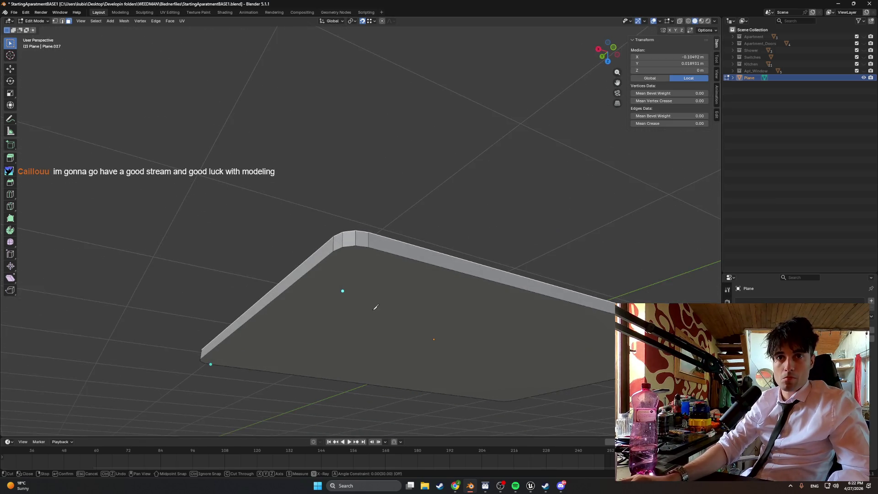
click(369, 248)
key(Return)
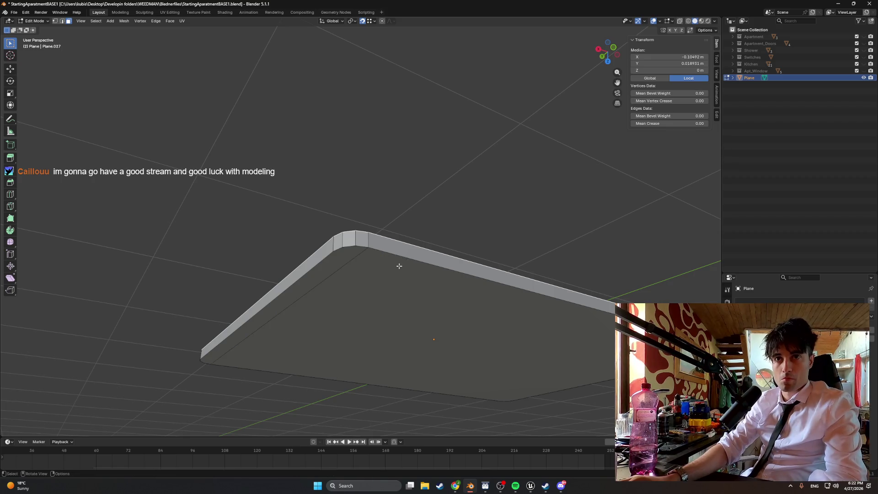
key(k)
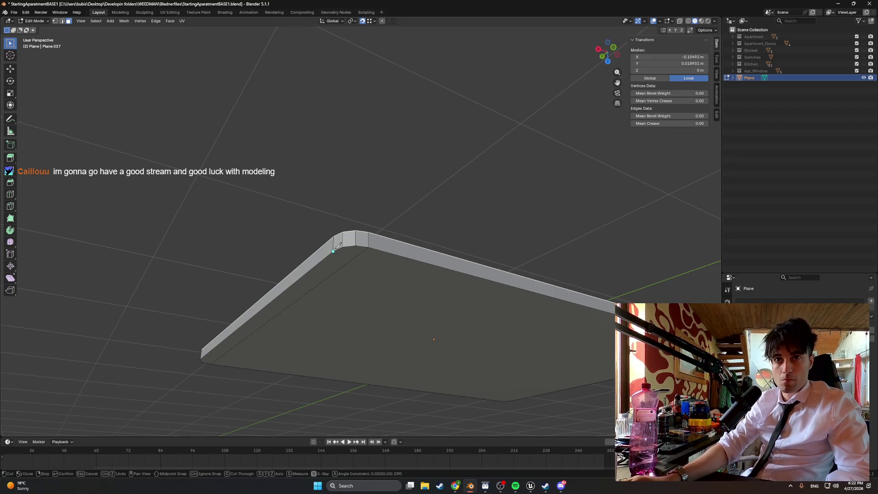
click(356, 247)
mouse_move(594, 304)
middle_down()
mouse_move(259, 275)
mouse_move(334, 294)
middle_up()
click(460, 223)
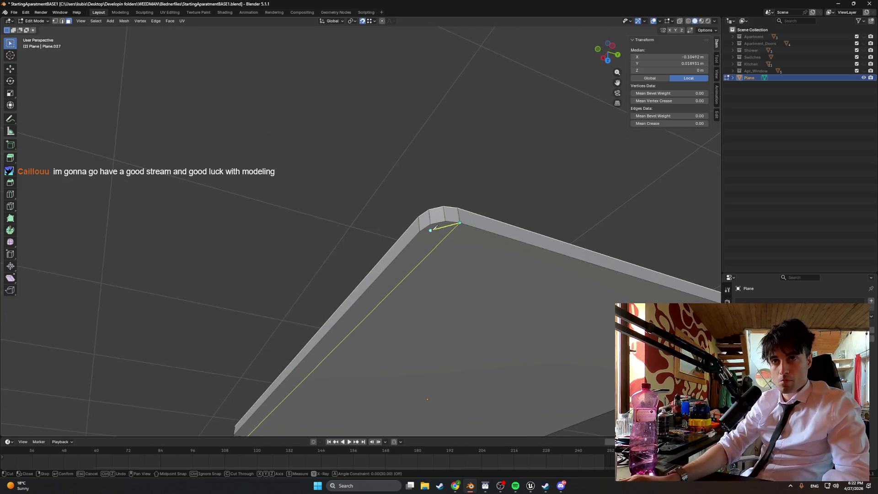
key(Return)
Knife-cut another edge from a rounded corner to the far corner, redoing a misplaced start
key(k)
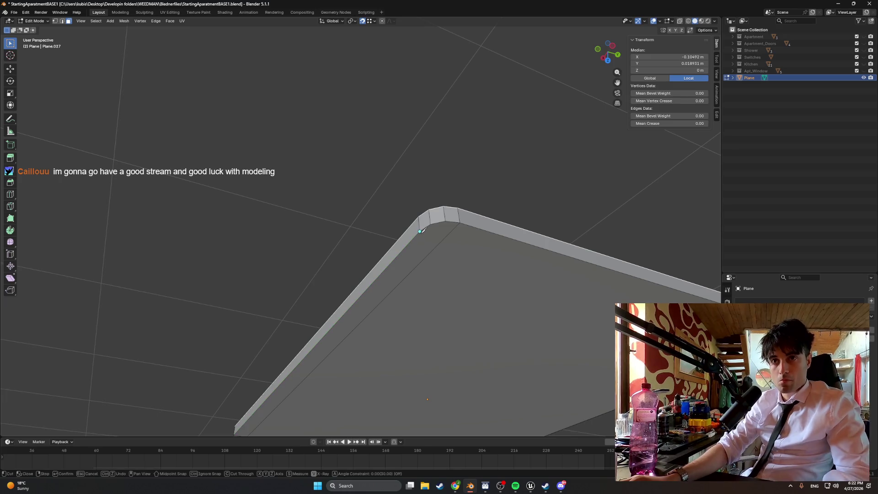
click(421, 234)
mouse_move(457, 238)
middle_down()
mouse_move(447, 251)
mouse_move(395, 254)
mouse_move(421, 250)
mouse_move(447, 210)
middle_up()
key(ctrl+z)
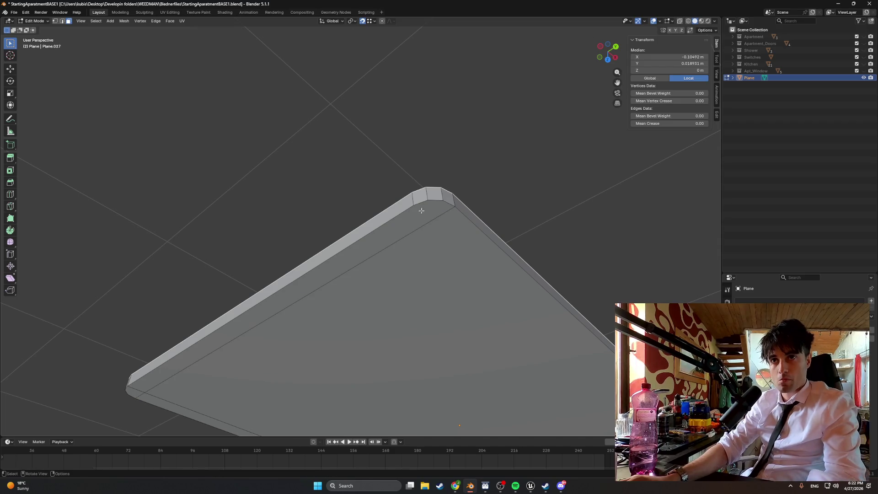
click(414, 204)
mouse_move(415, 204)
middle_down()
mouse_move(489, 239)
mouse_move(477, 210)
mouse_move(412, 230)
mouse_move(406, 279)
middle_up()
scroll(407, 278, up, 3)
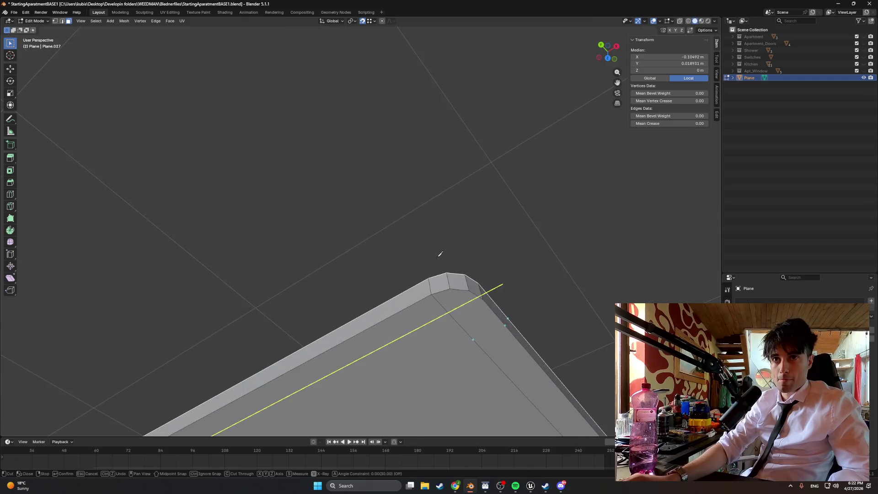
click(480, 288)
key(Return)
scroll(479, 288, down, 4)
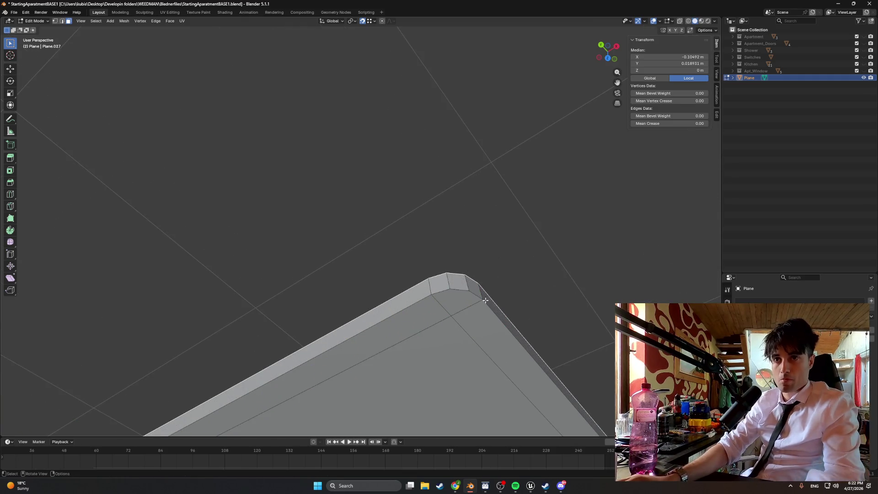
mouse_move(479, 289)
middle_down()
mouse_move(376, 313)
mouse_move(446, 225)
mouse_move(459, 247)
middle_up()
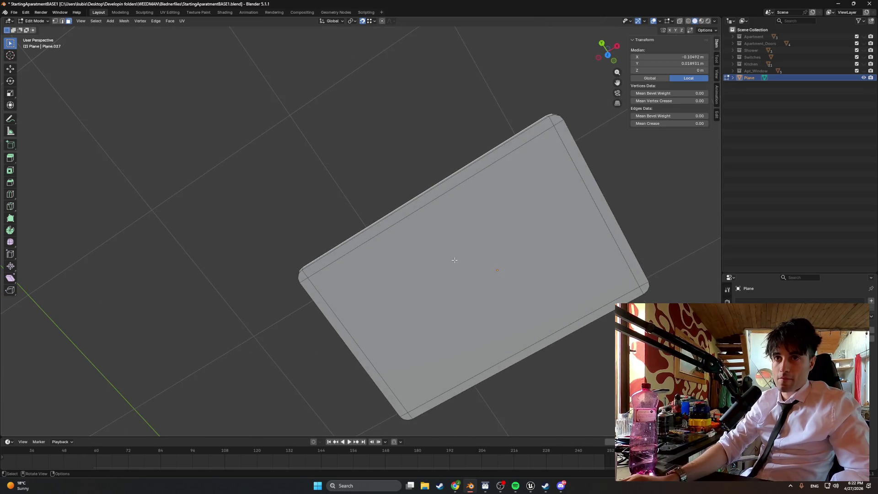
key(ctrl+r)
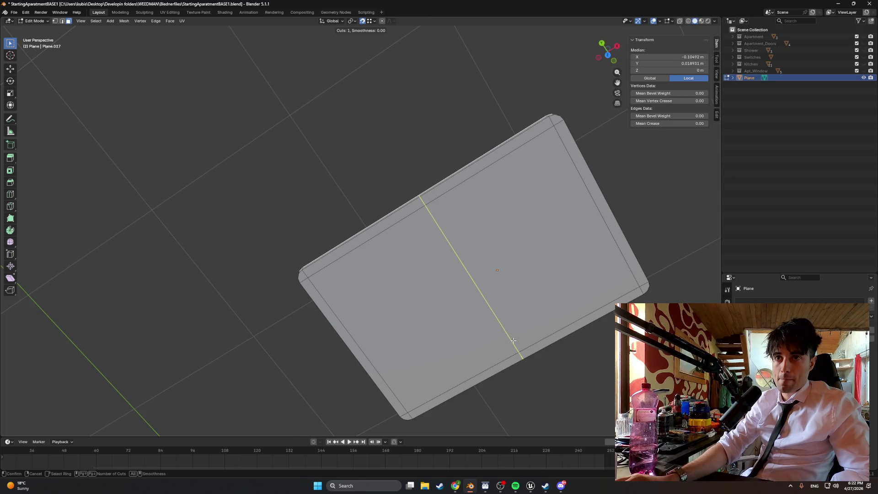
Add two centred loop cuts across the slab, dividing the underside into four quarters
click(514, 340)
right_click(510, 343)
key(ctrl+r)
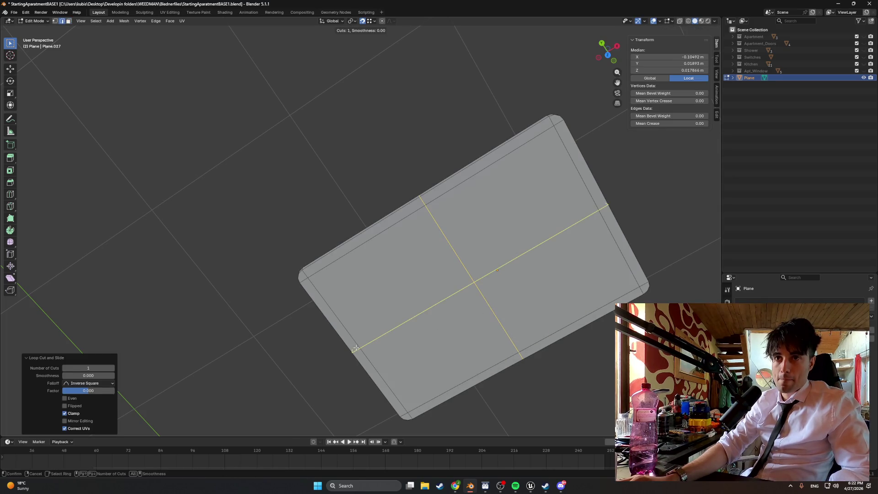
click(356, 349)
right_click(361, 345)
Select the four quarter faces and inset them individually at 0.1477 m thickness
key(3)
click(494, 233)
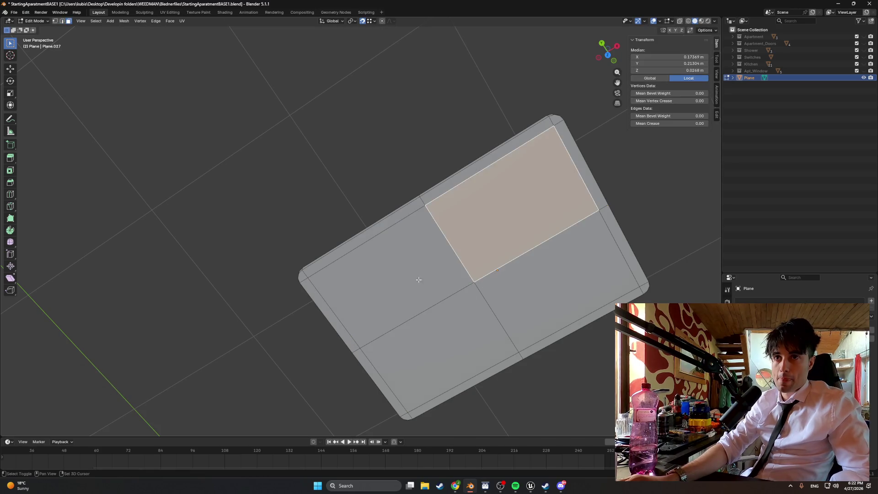
shift+click(417, 276)
shift+click(457, 327)
shift+click(561, 256)
key(i)
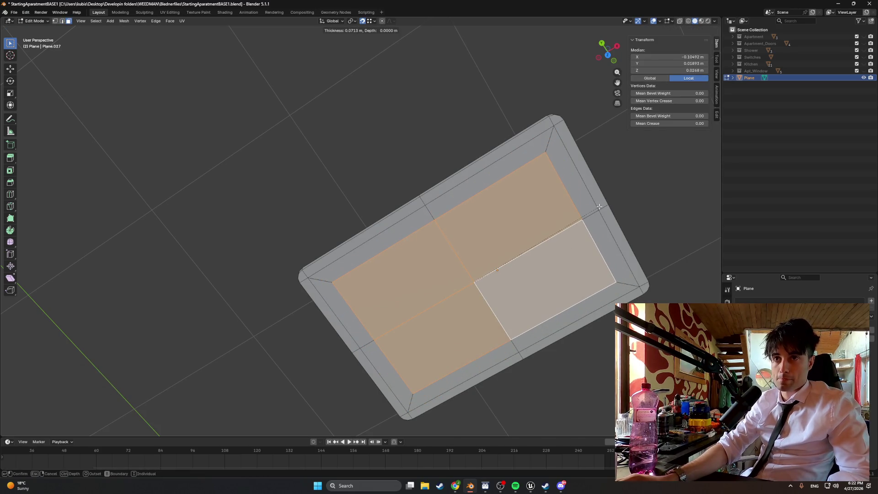
key(i)
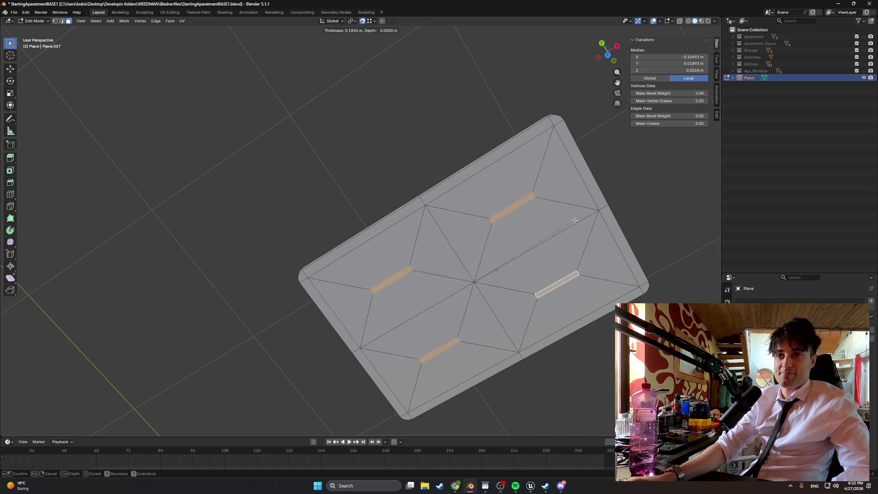
click(580, 212)
mouse_move(580, 212)
middle_down()
mouse_move(525, 275)
mouse_move(543, 310)
mouse_move(398, 228)
mouse_move(412, 281)
middle_up()
scroll(398, 228, up, 5)
mouse_move(303, 172)
middle_down()
mouse_move(286, 157)
mouse_move(378, 245)
mouse_move(392, 247)
mouse_move(388, 239)
middle_up()
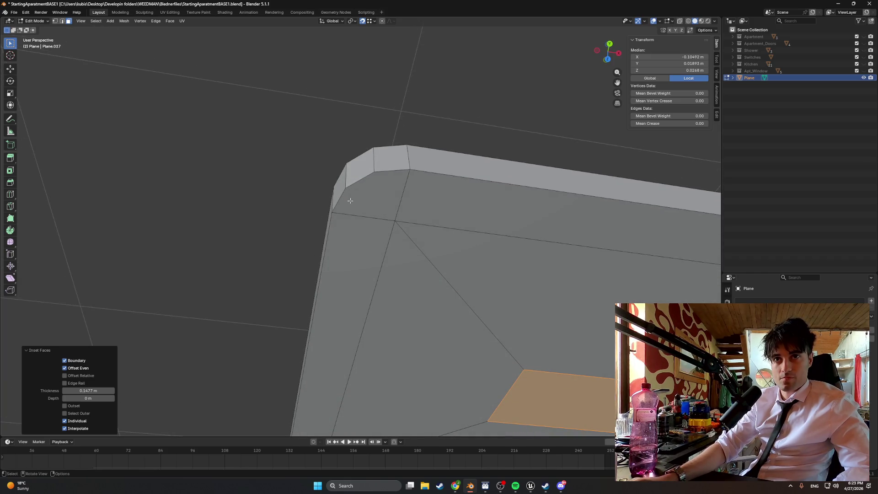
Knife-cut the first edges from the bevelled corner's vertices toward the inner vertex
key(k)
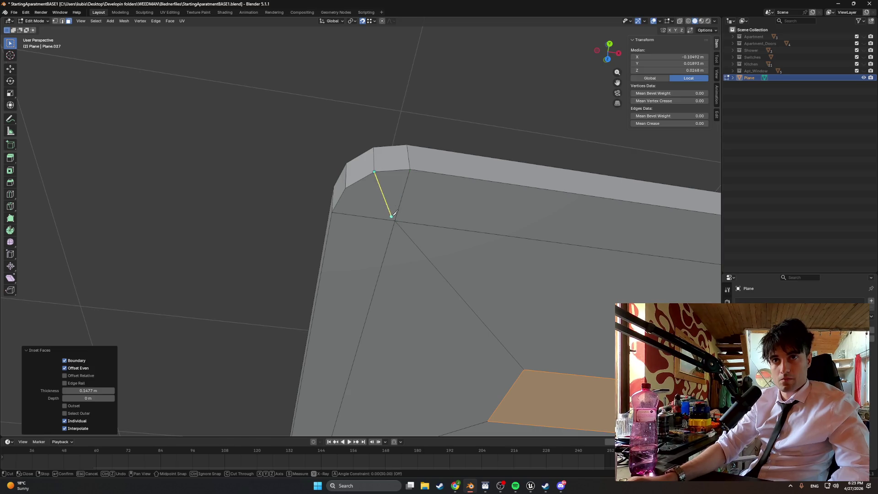
key(Return)
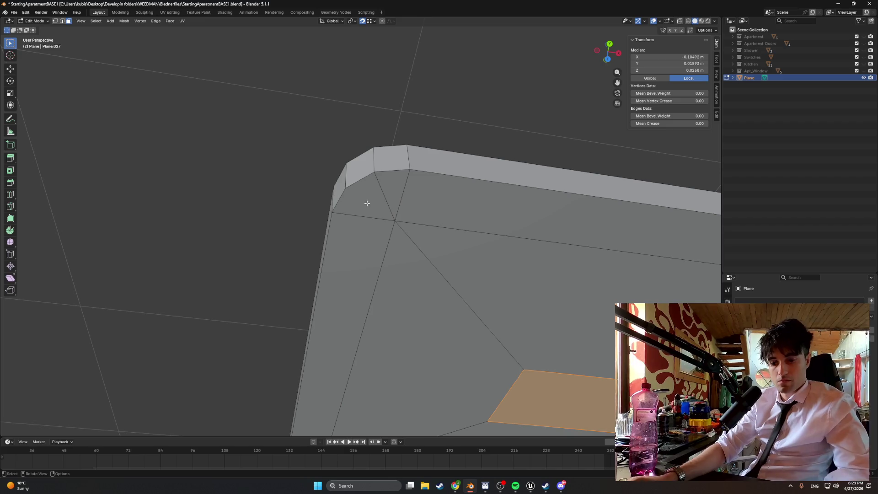
key(k)
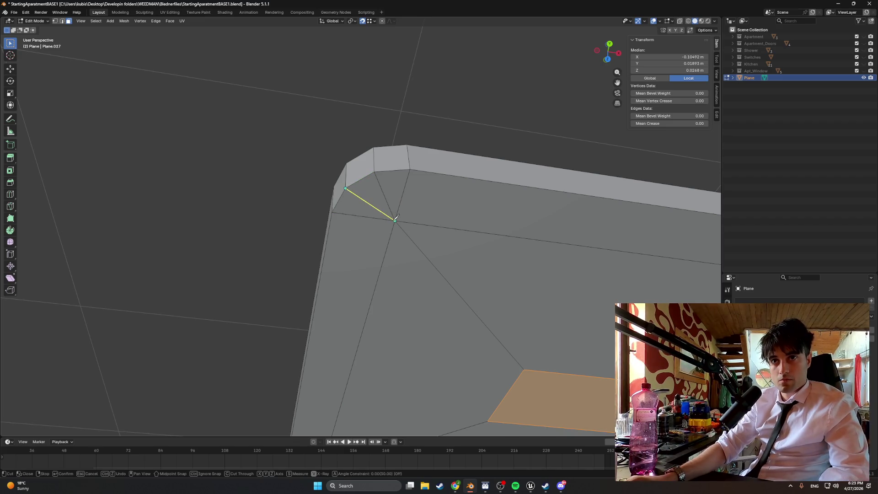
key(Return)
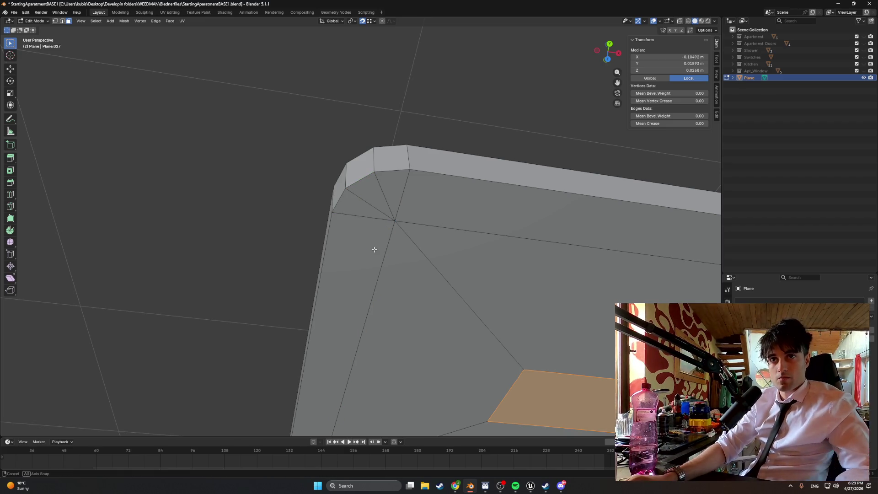
mouse_move(373, 247)
middle_down()
mouse_move(396, 287)
mouse_move(420, 208)
mouse_move(429, 222)
mouse_move(429, 205)
middle_up()
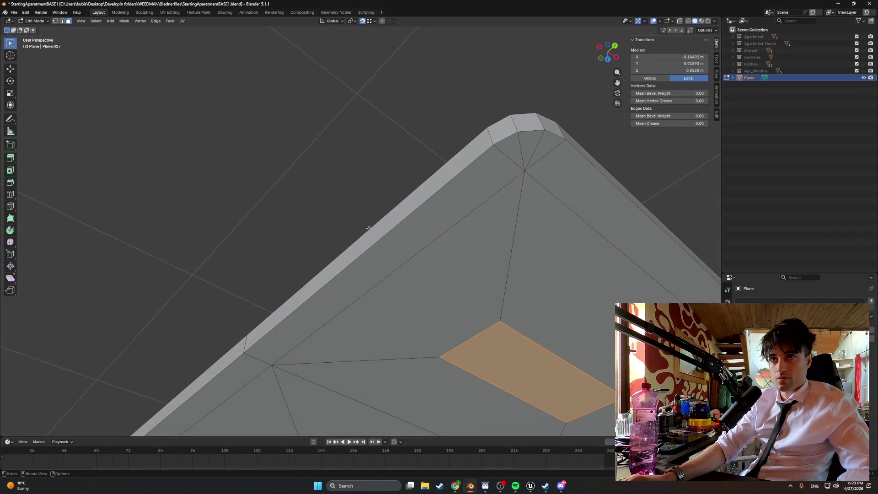
mouse_move(369, 228)
middle_down()
mouse_move(447, 224)
mouse_move(413, 257)
mouse_move(392, 256)
mouse_move(402, 253)
middle_up()
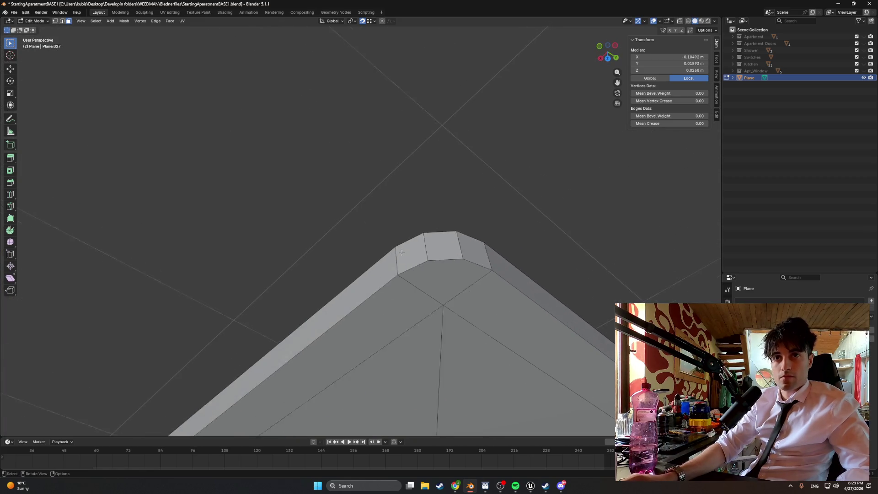
scroll(402, 253, up, 3)
key(k)
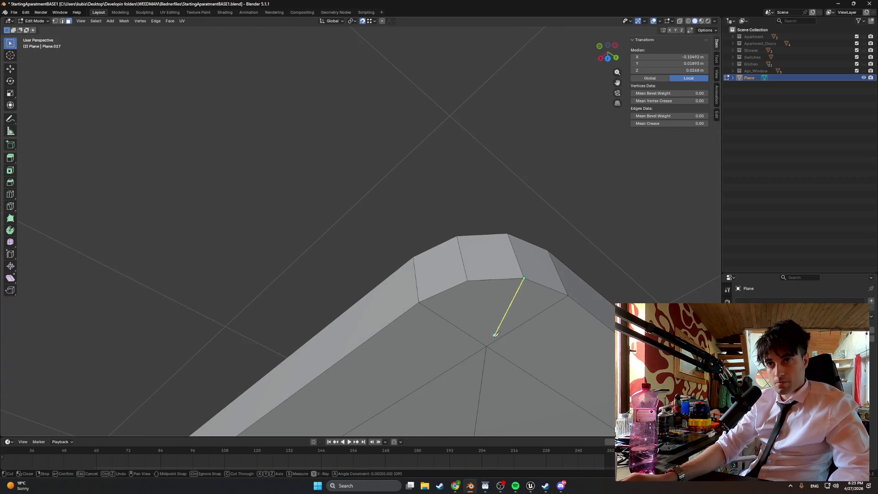
key(Return)
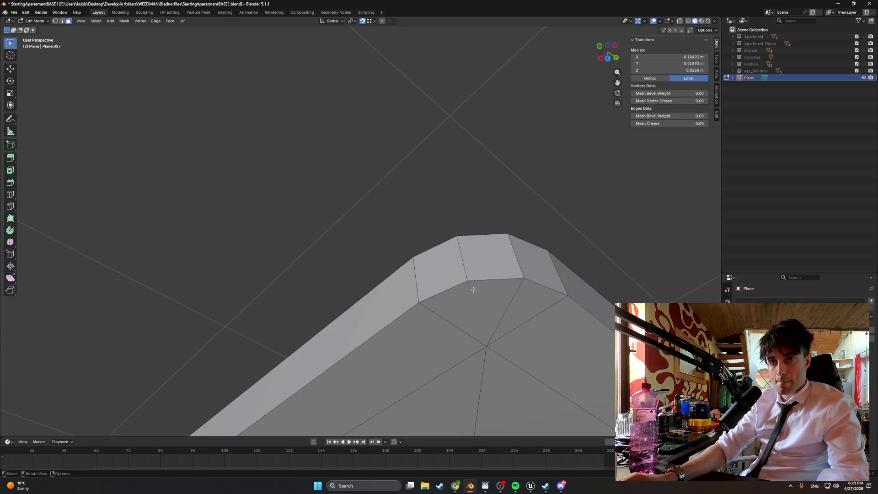
key(k)
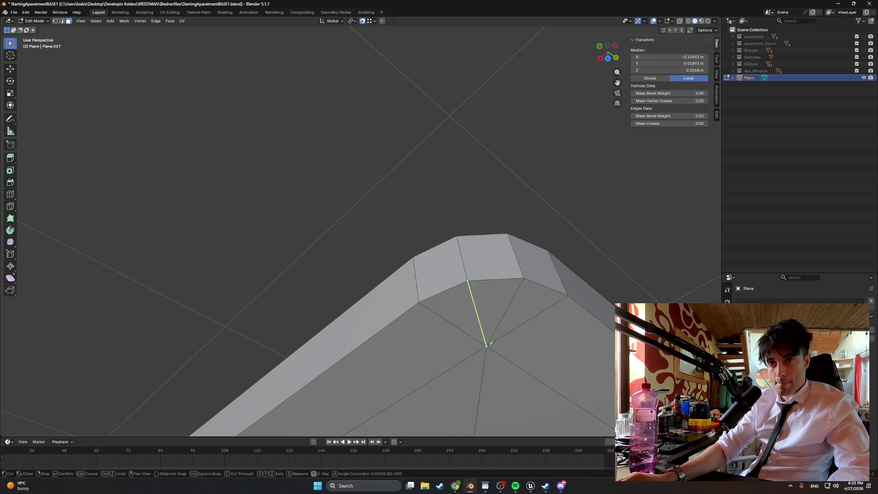
Add the remaining knife cuts across the rounded corner, ending at the inner inset vertex
mouse_move(485, 344)
middle_down()
mouse_move(429, 357)
mouse_move(357, 341)
mouse_move(431, 303)
mouse_move(547, 282)
mouse_move(480, 320)
mouse_move(385, 308)
mouse_move(344, 285)
middle_up()
scroll(344, 285, up, 5)
mouse_move(365, 320)
middle_down()
mouse_move(355, 257)
mouse_move(383, 262)
middle_up()
key(k)
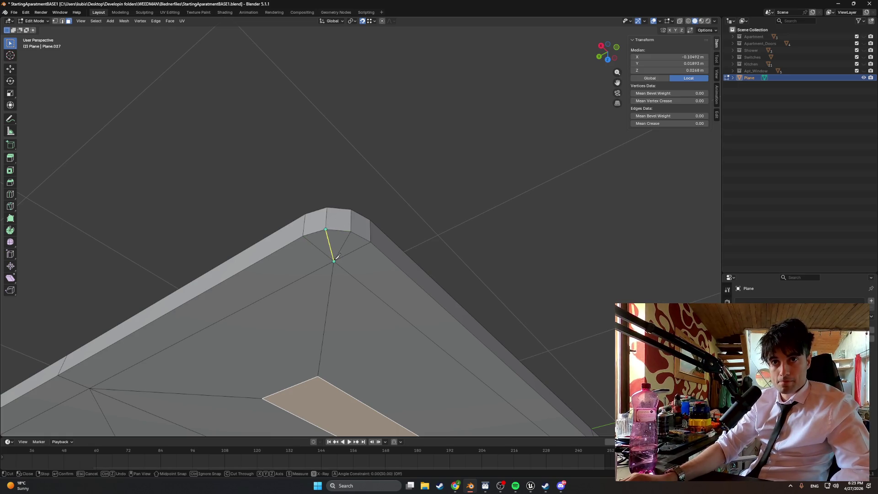
key(Return)
mouse_move(314, 281)
middle_down()
mouse_move(280, 284)
mouse_move(288, 274)
mouse_move(276, 262)
mouse_move(320, 206)
middle_up()
scroll(328, 192, up, 3)
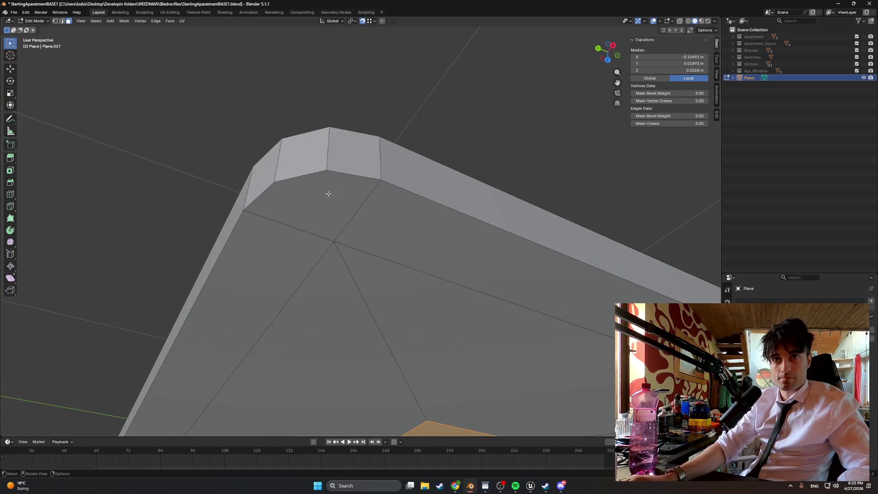
key(k)
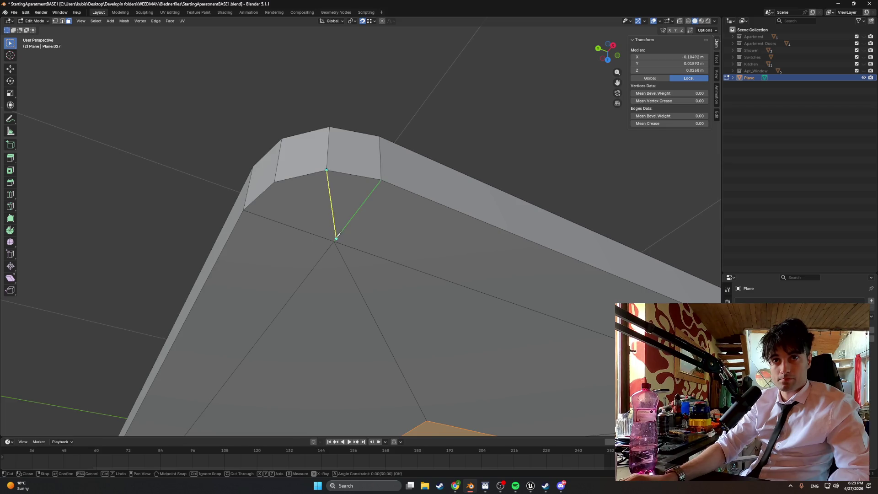
click(334, 241)
right_click(333, 231)
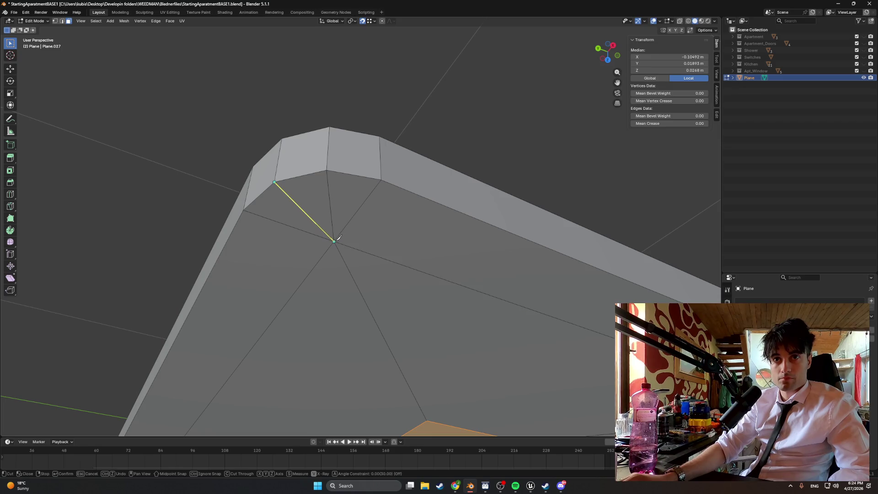
scroll(334, 240, down, 3)
mouse_move(333, 239)
middle_down()
mouse_move(360, 286)
mouse_move(394, 274)
mouse_move(411, 294)
mouse_move(328, 263)
mouse_move(306, 267)
mouse_move(289, 384)
middle_up()
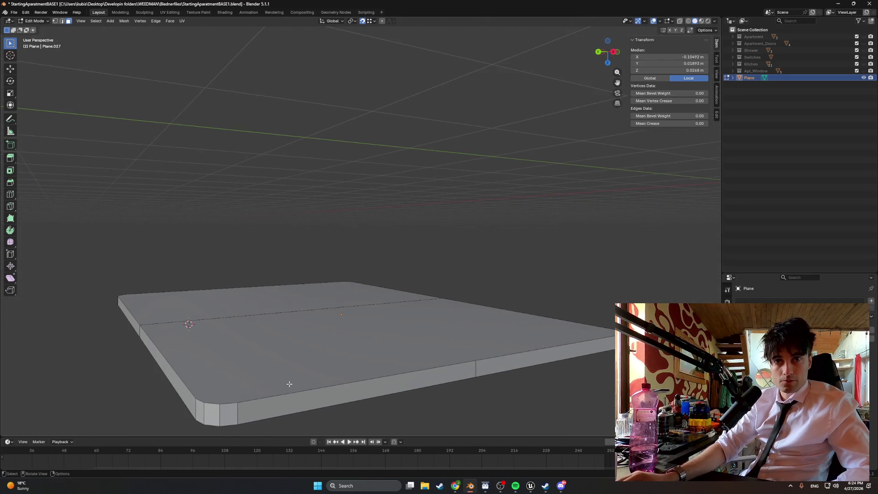
Select the slab's bottom edge loop, try a bevel on it, then cancel
click(262, 401)
alt+click(240, 401)
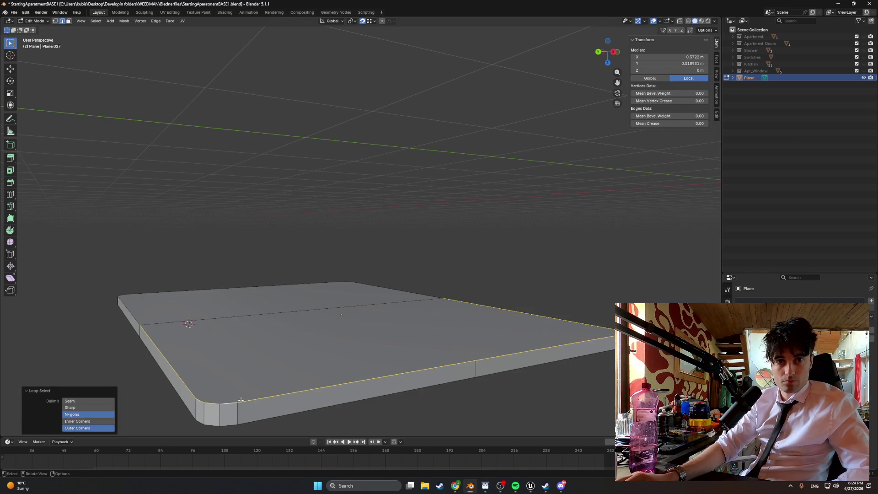
key(ctrl+b)
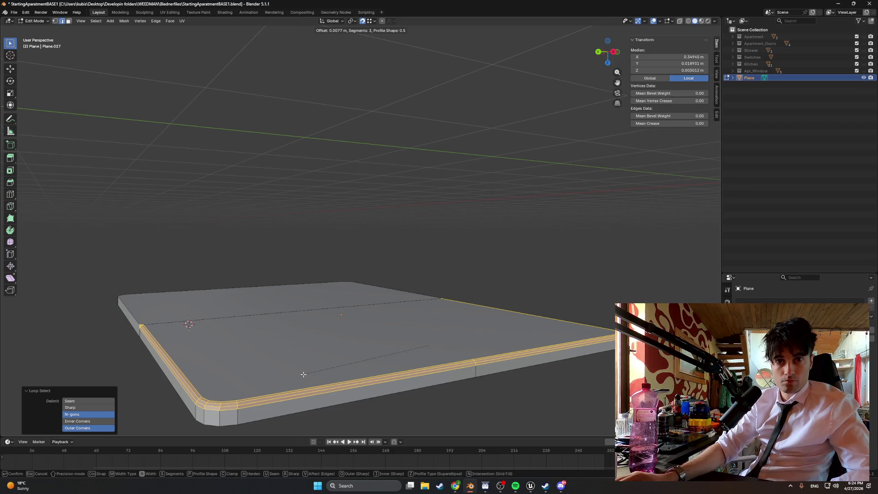
scroll(303, 374, down, 1)
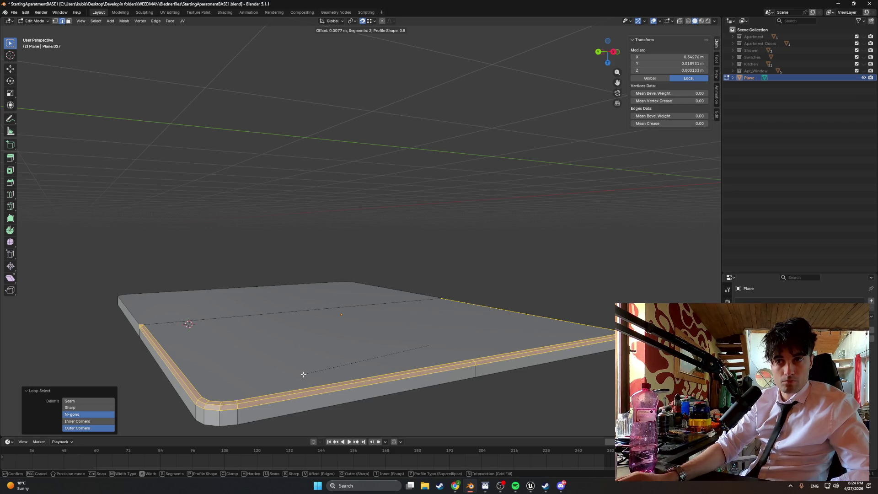
scroll(303, 374, down, 1)
scroll(304, 374, up, 1)
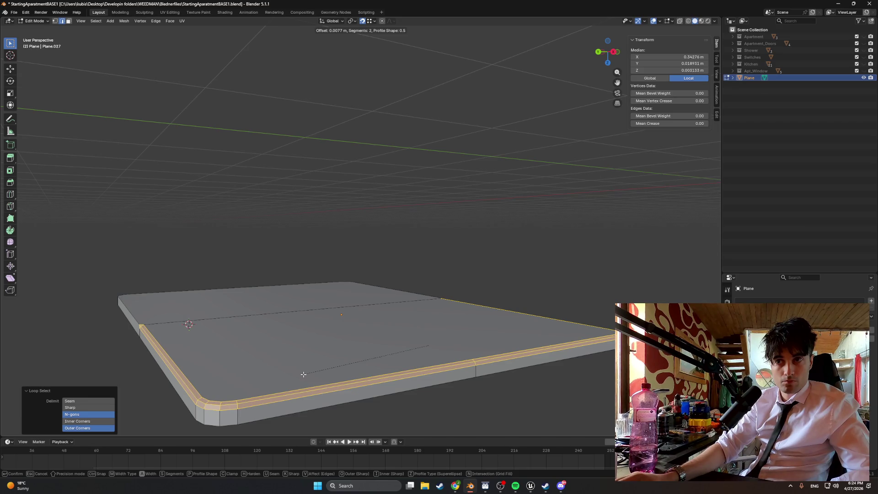
key(Escape)
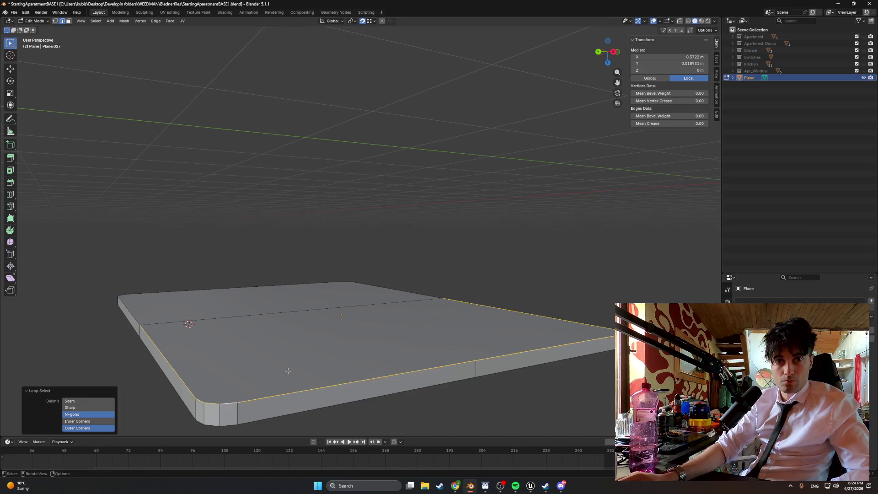
Select the small rectangular underside face, then one of its edges in edge mode
mouse_move(235, 360)
middle_down()
mouse_move(323, 343)
mouse_move(273, 341)
mouse_move(320, 349)
mouse_move(271, 304)
mouse_move(263, 261)
mouse_move(308, 240)
mouse_move(348, 187)
middle_up()
click(349, 185)
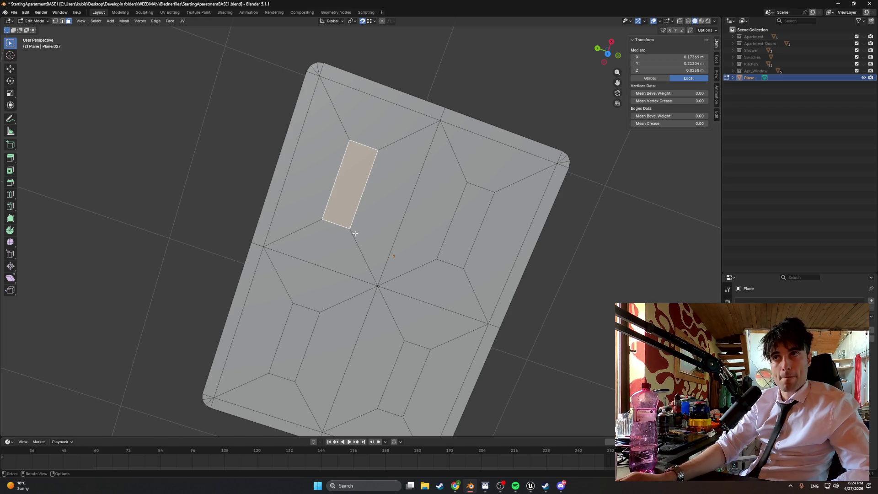
click(337, 224)
click(336, 223)
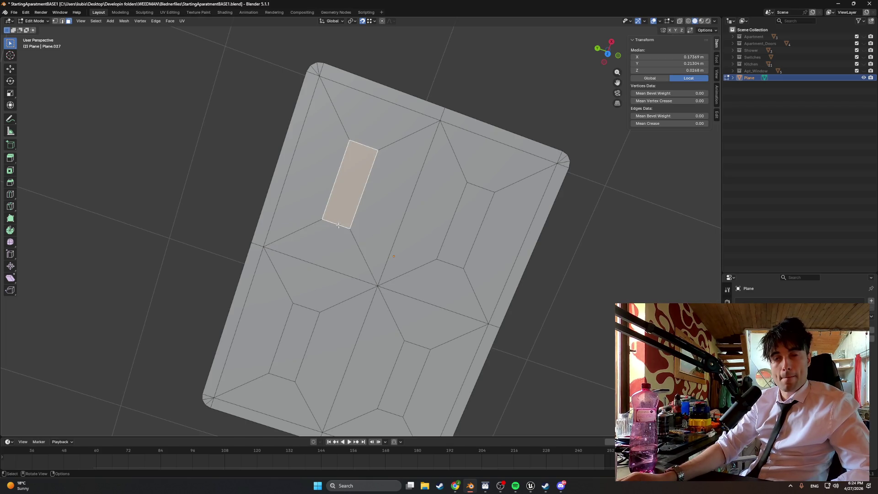
key(2)
click(337, 224)
Cancel the trial Z/X move of the rectangle's edge and switch to wireframe shading
key(g)
key(z)
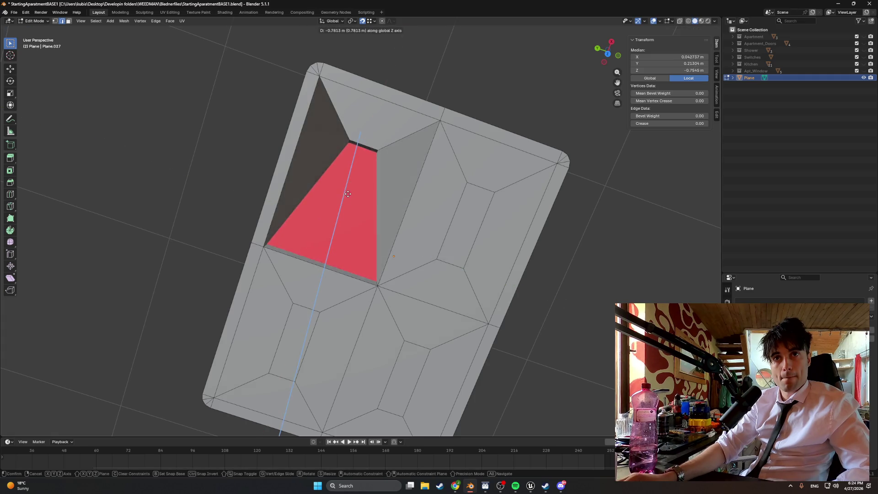
key(z)
key(z)
key(z)
key(x)
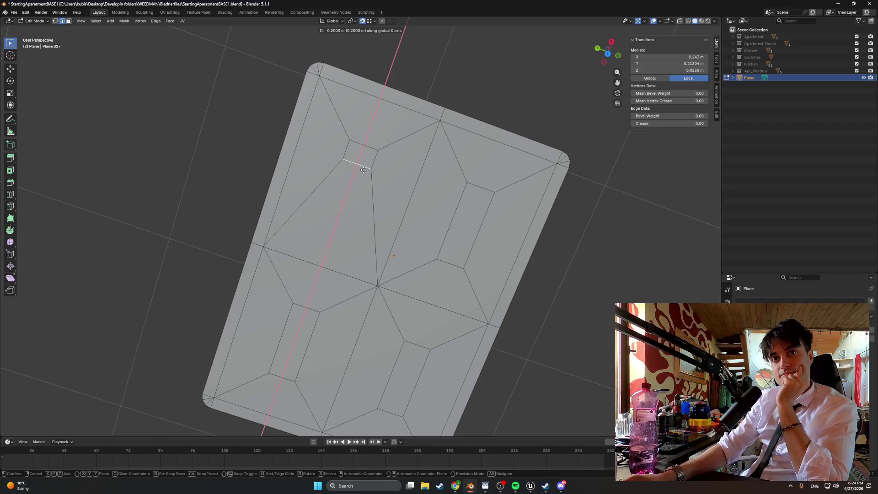
key(Escape)
mouse_move(224, 187)
middle_down()
mouse_move(283, 243)
mouse_move(278, 265)
middle_up()
click(253, 266)
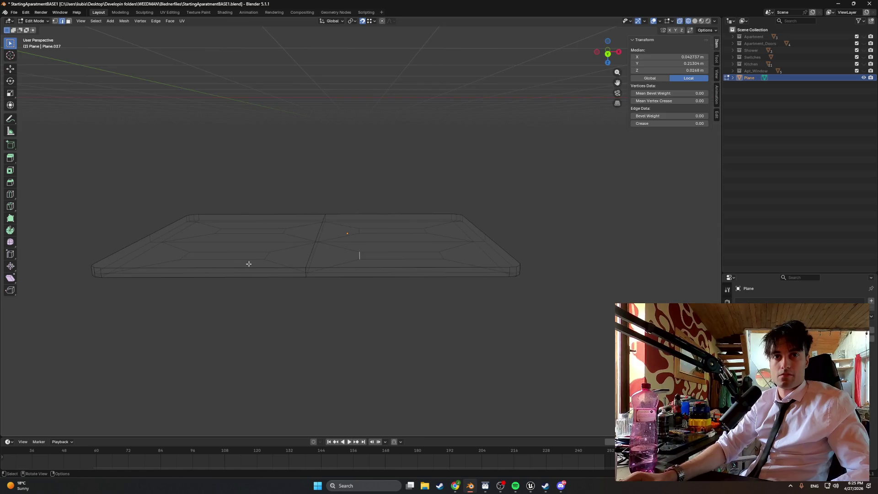
Keep the see-through wireframe view and box-select the slab's left portion
mouse_move(247, 261)
middle_down()
mouse_move(251, 216)
mouse_move(345, 239)
mouse_move(318, 239)
mouse_move(333, 243)
middle_up()
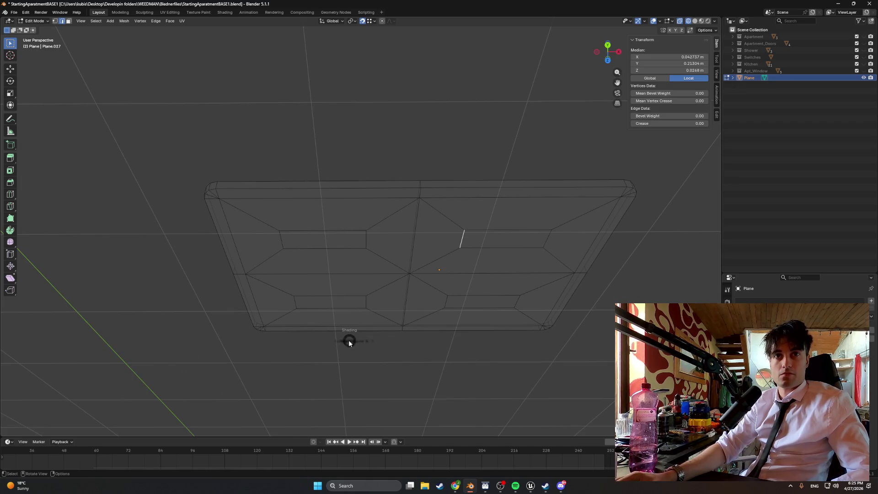
click(320, 342)
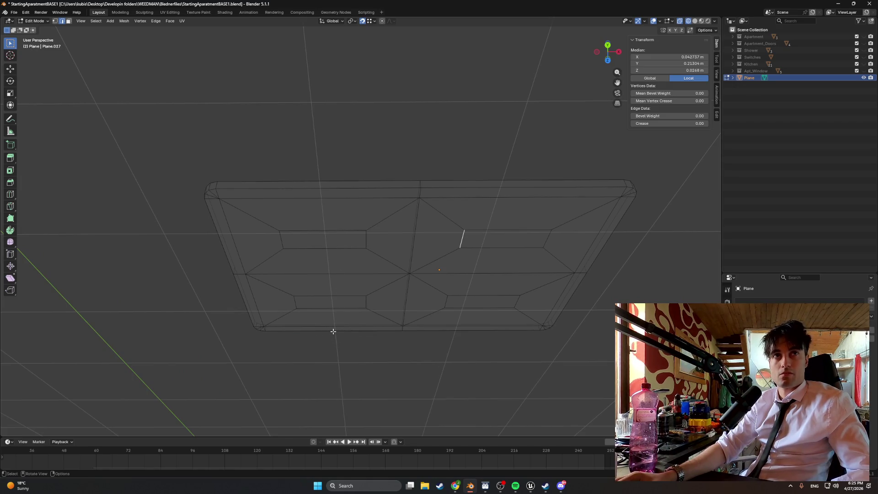
mouse_move(386, 358)
mouse_down()
mouse_move(319, 202)
mouse_move(170, 143)
mouse_up()
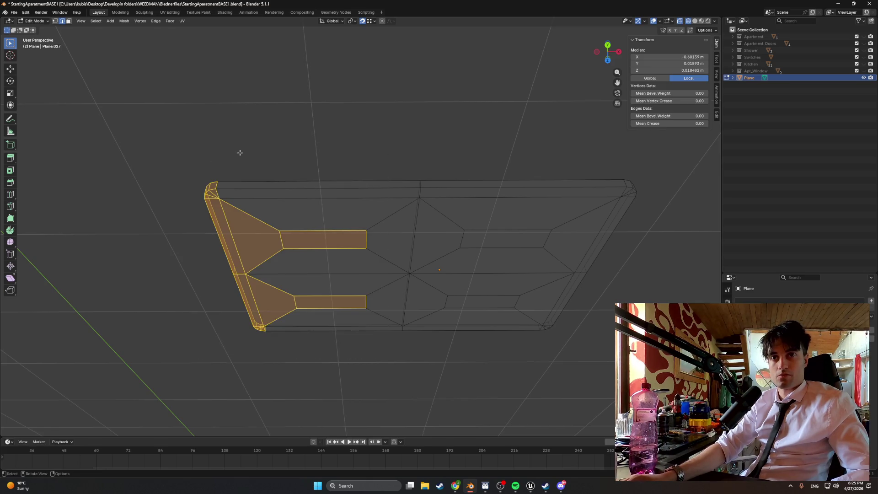
mouse_move(239, 151)
middle_down()
mouse_move(270, 150)
mouse_move(268, 162)
middle_up()
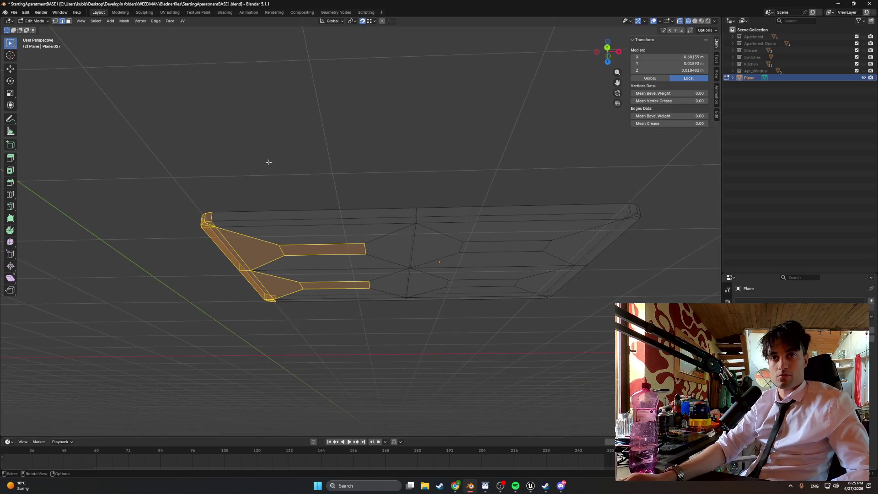
Delete the left half's faces in face mode and exit to Object Mode, leaving a 0.598 m slab
key(ctrl+Tab)
click(300, 214)
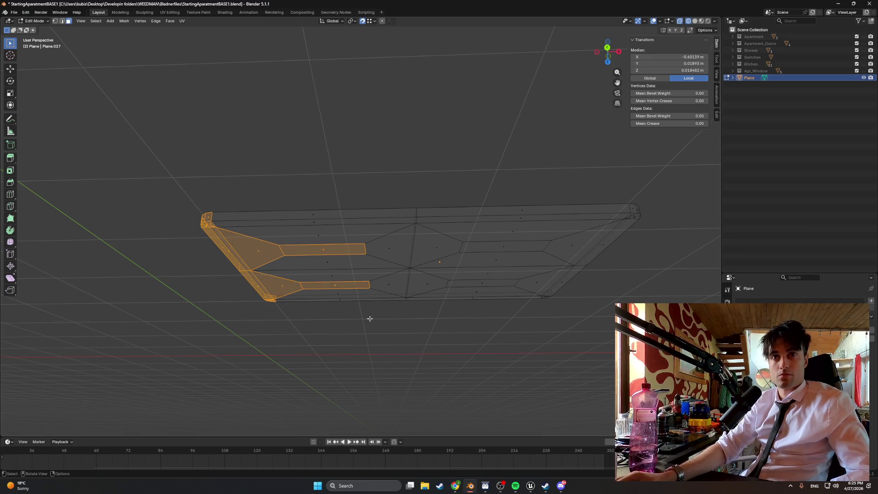
drag(398, 321, 157, 141)
key(x)
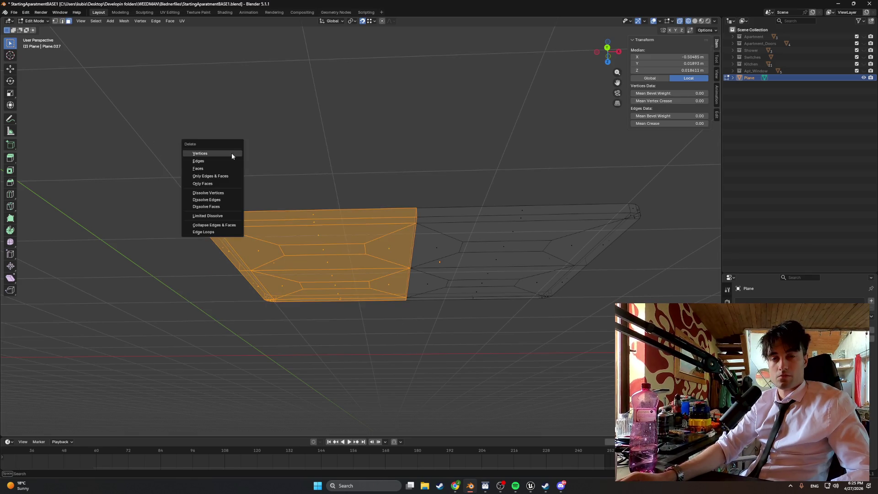
click(222, 168)
mouse_move(222, 168)
middle_down()
mouse_move(266, 166)
mouse_move(302, 187)
mouse_move(261, 193)
mouse_move(252, 153)
mouse_move(198, 185)
mouse_move(234, 211)
middle_up()
key(Tab)
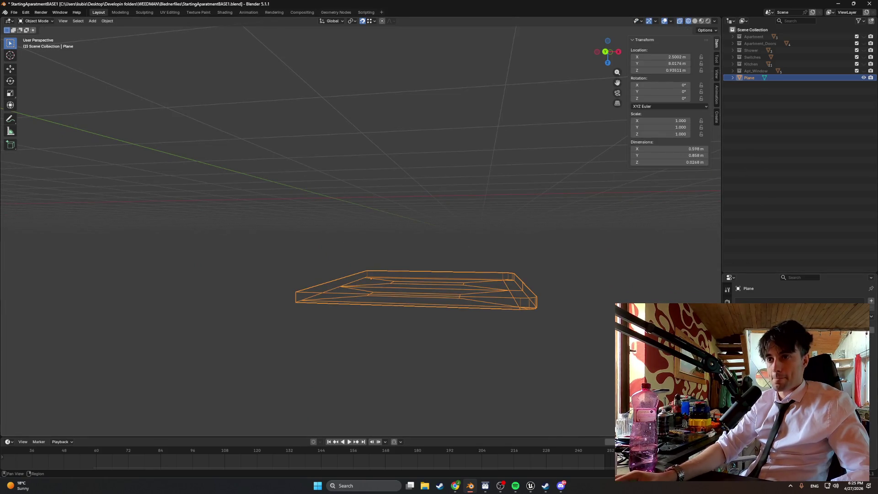
Add a Mirror modifier by searching 'mirror', then check the 0.986 m slab in solid and wireframe
click(755, 301)
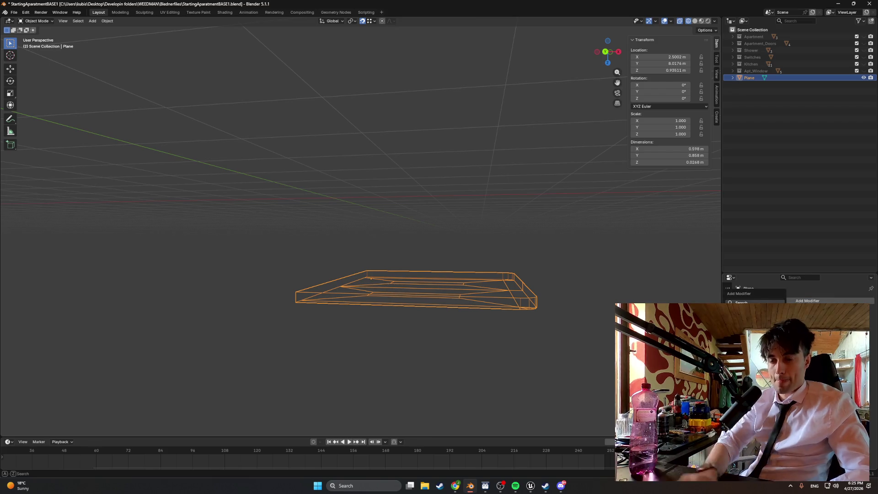
text(mirror)
key(Return)
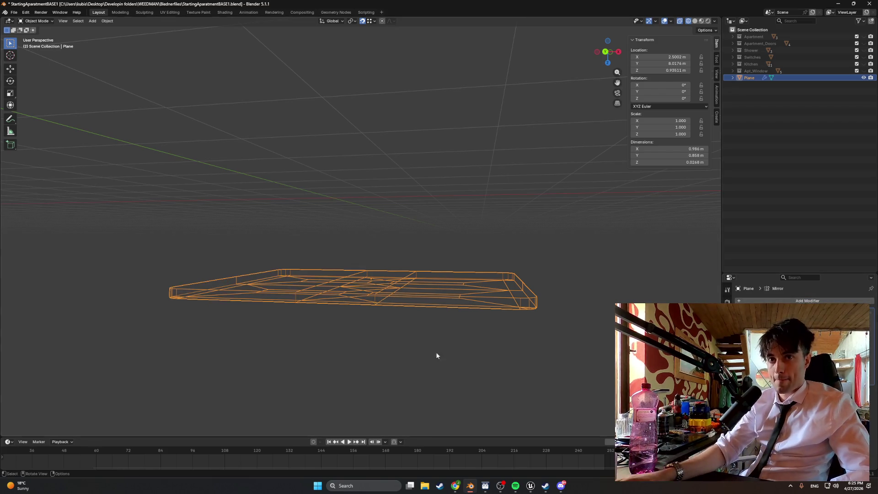
mouse_move(436, 356)
middle_down()
mouse_move(421, 269)
mouse_move(422, 285)
middle_up()
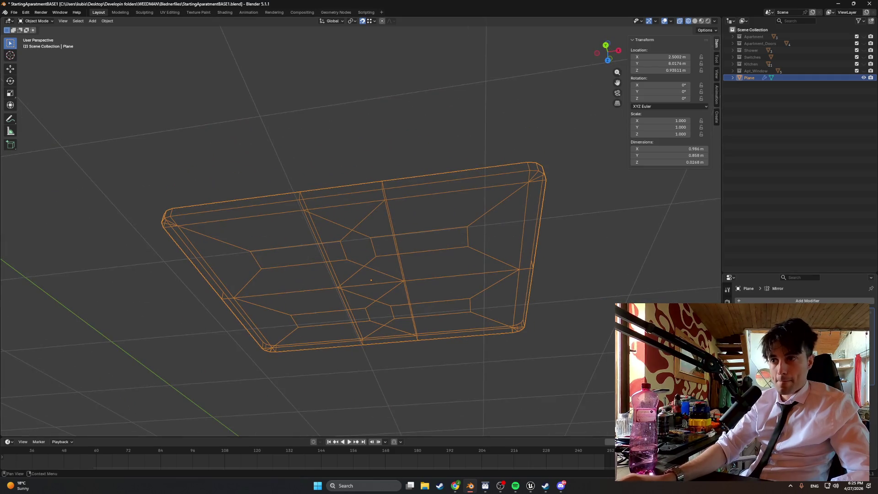
mouse_move(506, 284)
middle_down()
mouse_move(489, 350)
mouse_move(531, 307)
mouse_move(540, 283)
middle_up()
key(shift+z)
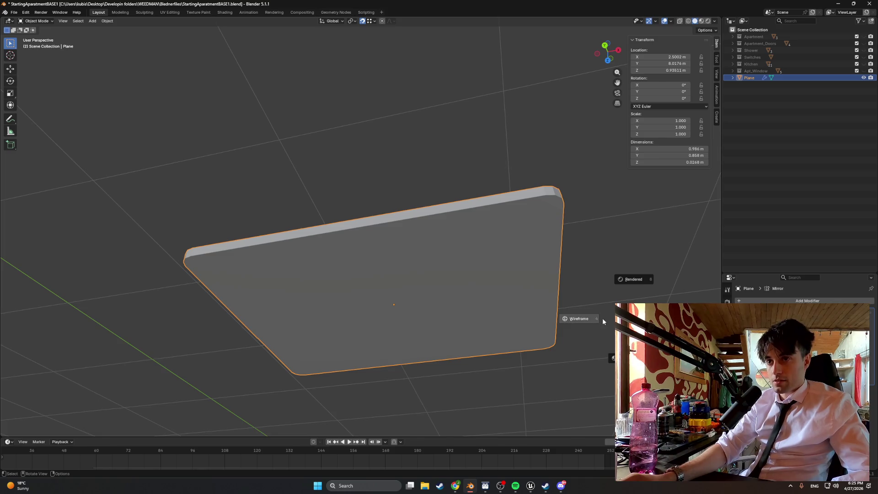
key(shift+z)
scroll(475, 293, up, 3)
shift+middle_drag(475, 293, 487, 270)
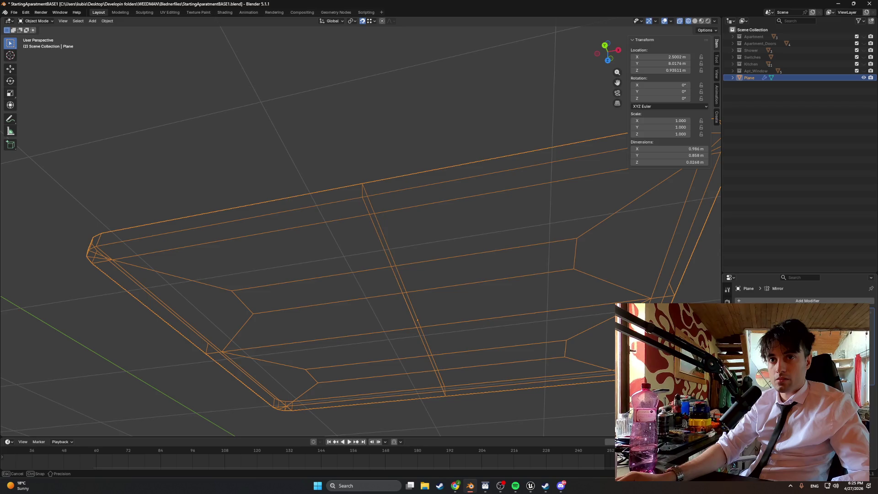
Toggle the mirrored half off and back on, switch to Solid shading, and enter Edit Mode
middle_drag(599, 321, 583, 320)
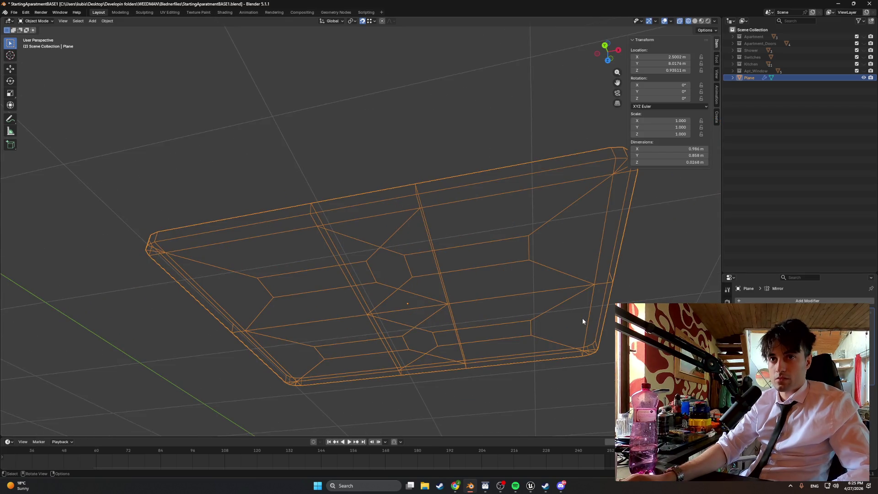
scroll(526, 303, up, 2)
mouse_move(526, 302)
shift+middle_down()
mouse_move(580, 308)
mouse_move(521, 306)
shift+middle_up()
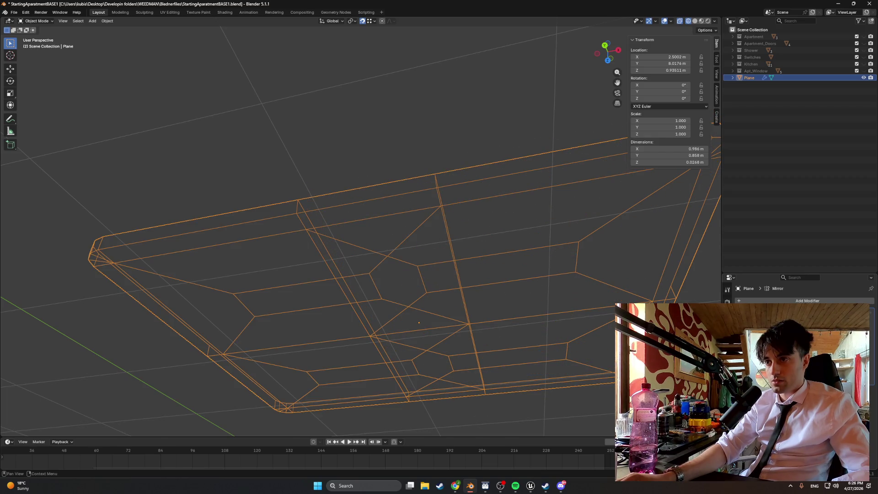
key(ctrl+z)
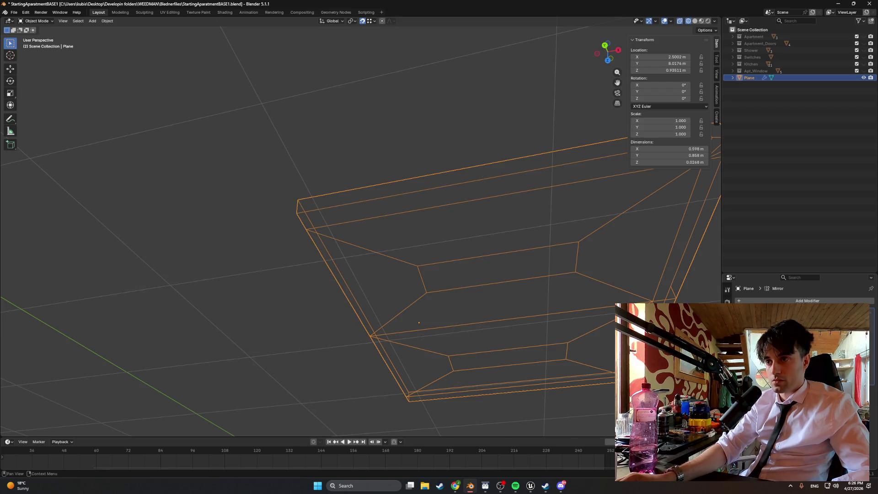
key(ctrl+shift+z)
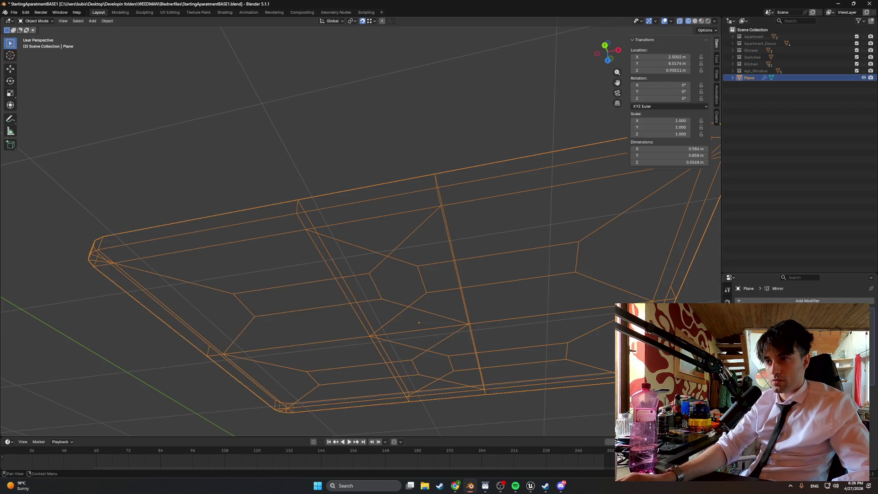
mouse_move(556, 310)
middle_down()
mouse_move(564, 353)
mouse_move(545, 348)
mouse_move(577, 349)
mouse_move(542, 348)
mouse_move(567, 348)
mouse_move(580, 267)
middle_up()
key(z)
click(555, 347)
key(Tab)
In wireframe view, select a vertex near the slab centre and remove the mirror
key(z)
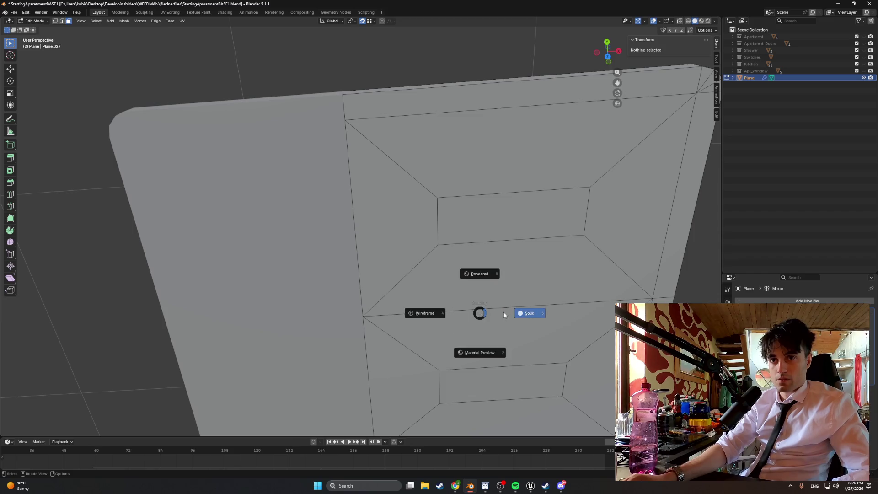
click(472, 313)
mouse_move(472, 313)
shift+middle_down()
mouse_move(433, 308)
mouse_move(410, 293)
mouse_move(424, 284)
shift+middle_up()
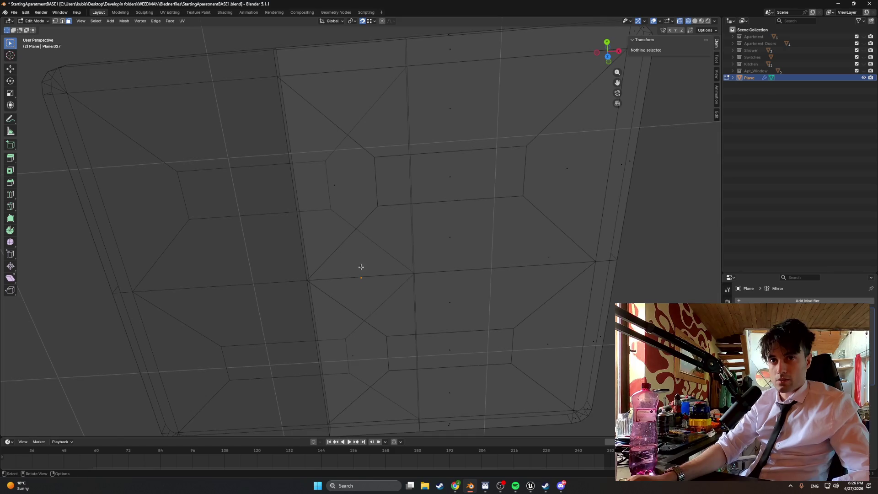
scroll(361, 267, up, 3)
scroll(362, 307, down, 2)
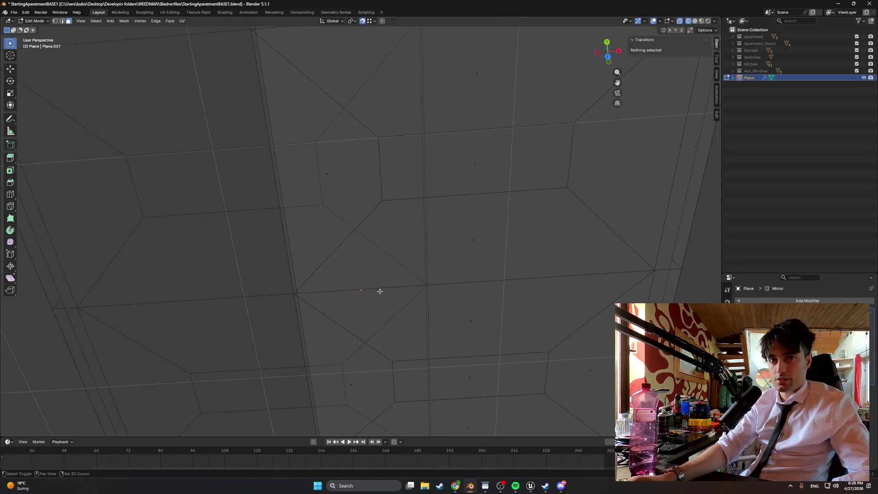
shift+click(378, 306)
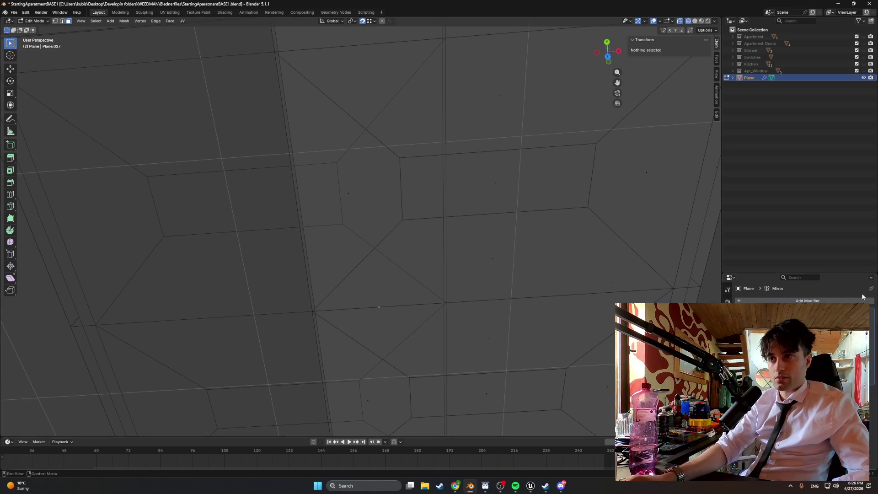
key(ctrl+x)
Snap the 3D cursor to the mirror-edge vertex and set the object's origin there
mouse_move(485, 288)
middle_down()
mouse_move(519, 308)
mouse_move(376, 352)
mouse_move(386, 292)
mouse_move(363, 356)
mouse_move(320, 371)
mouse_move(327, 338)
middle_up()
key(1)
click(324, 335)
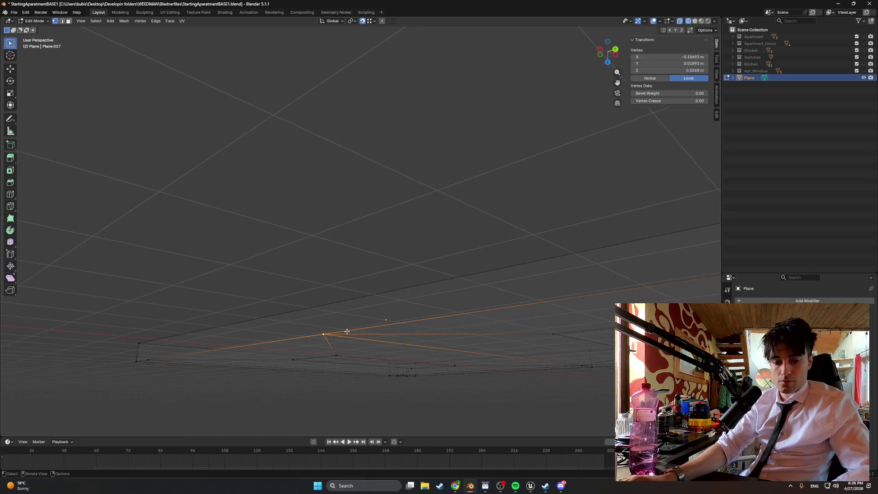
key(shift+s)
click(346, 362)
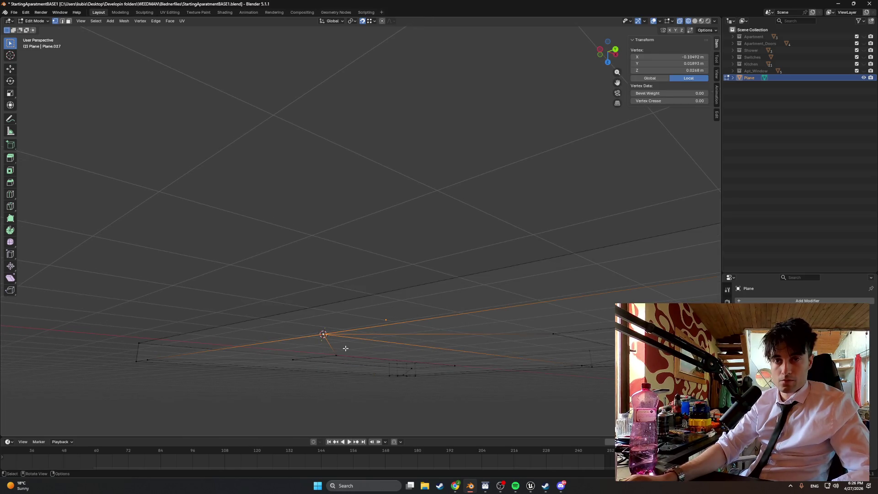
key(Tab)
right_click(345, 348)
mouse_move(346, 348)
click(382, 365)
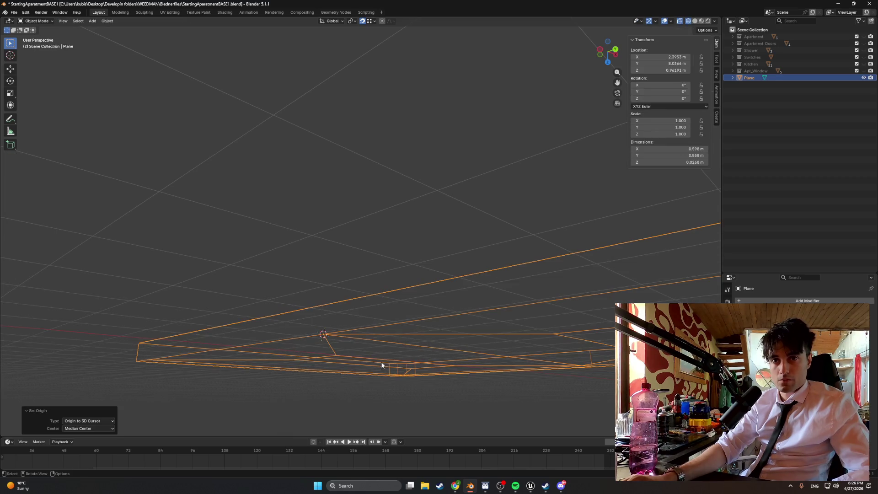
Re-add a Mirror modifier so the slab spans 1.2 m, then inspect it in solid shading
mouse_move(382, 365)
middle_down()
mouse_move(385, 351)
mouse_move(357, 348)
middle_up()
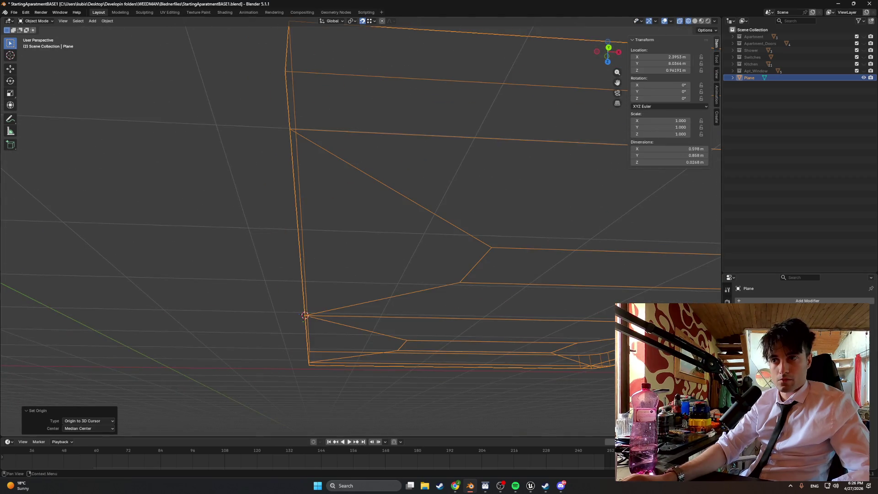
click(778, 301)
text(mirror)
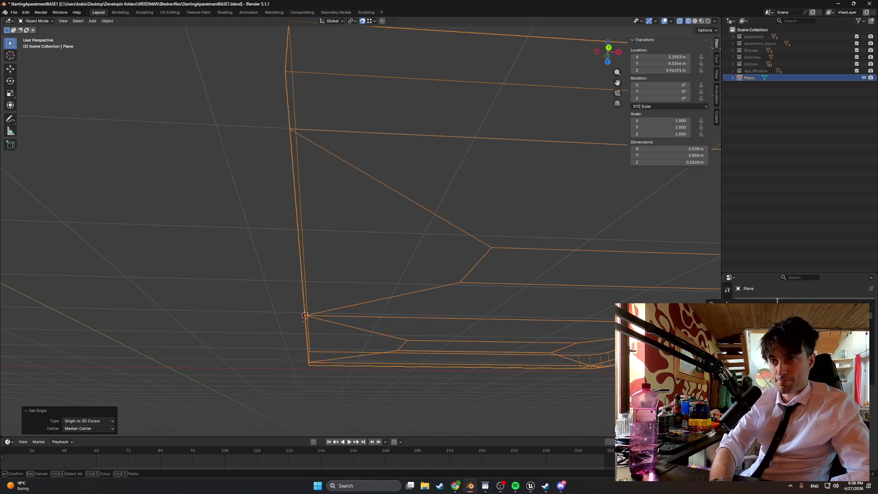
key(Return)
mouse_move(403, 275)
middle_down()
mouse_move(382, 270)
mouse_move(355, 191)
mouse_move(349, 211)
mouse_move(288, 153)
mouse_move(302, 191)
middle_up()
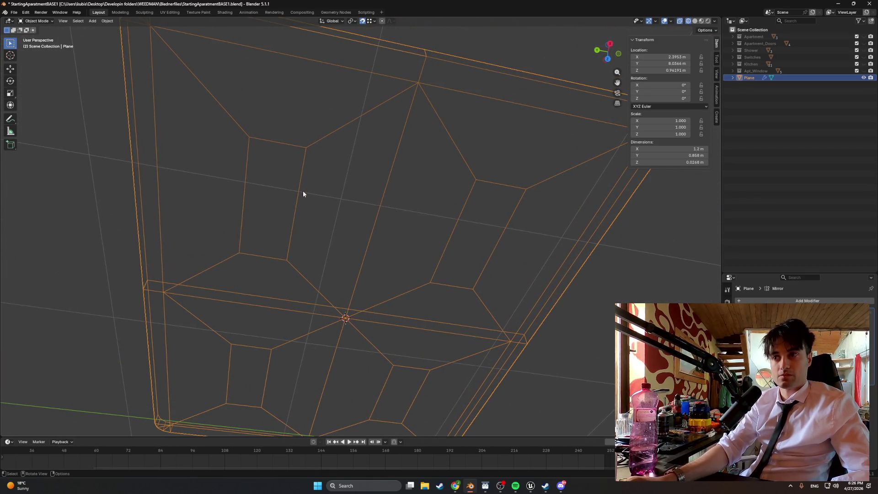
mouse_move(303, 194)
middle_down()
mouse_move(288, 210)
mouse_move(295, 203)
middle_up()
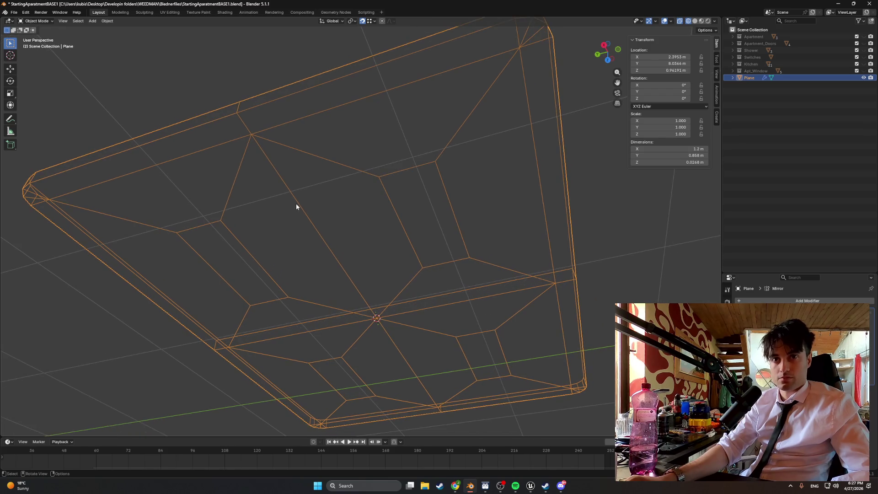
key(Tab)
key(Tab)
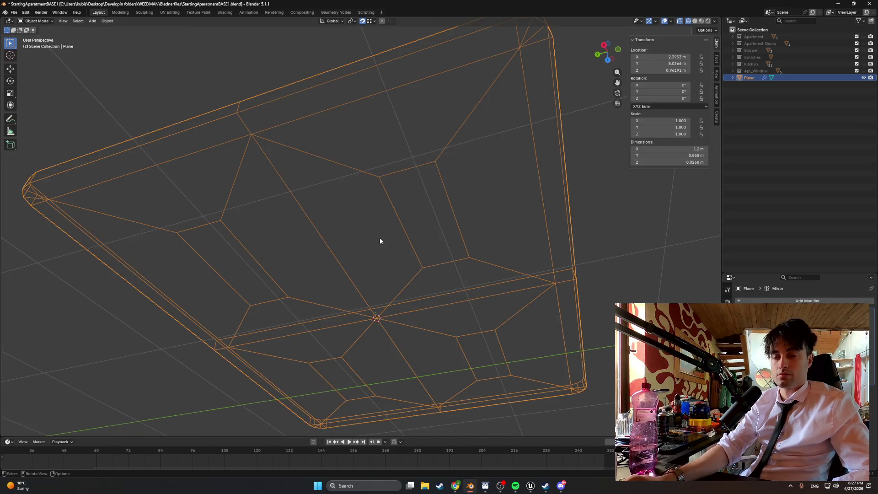
key(shift+z)
mouse_move(410, 250)
middle_down()
mouse_move(431, 246)
mouse_move(369, 238)
mouse_move(335, 219)
middle_up()
key(Tab)
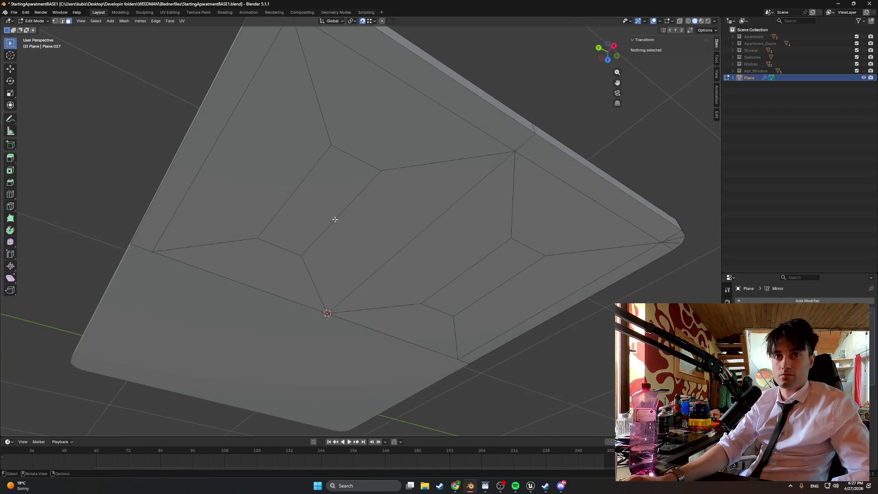
Select both rectangular underside faces and view them from the top in edge-select mode
click(325, 218)
click(480, 284)
shift+click(326, 219)
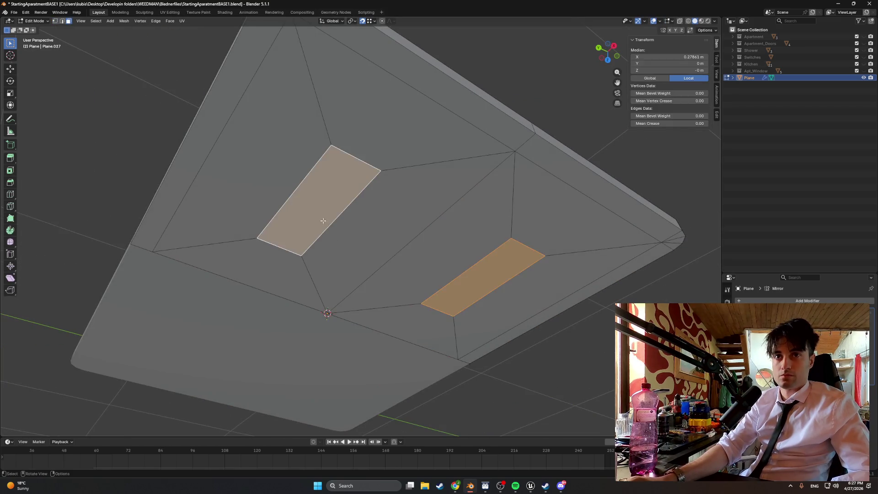
key(KP_7)
key(KP_1)
key(KP_7)
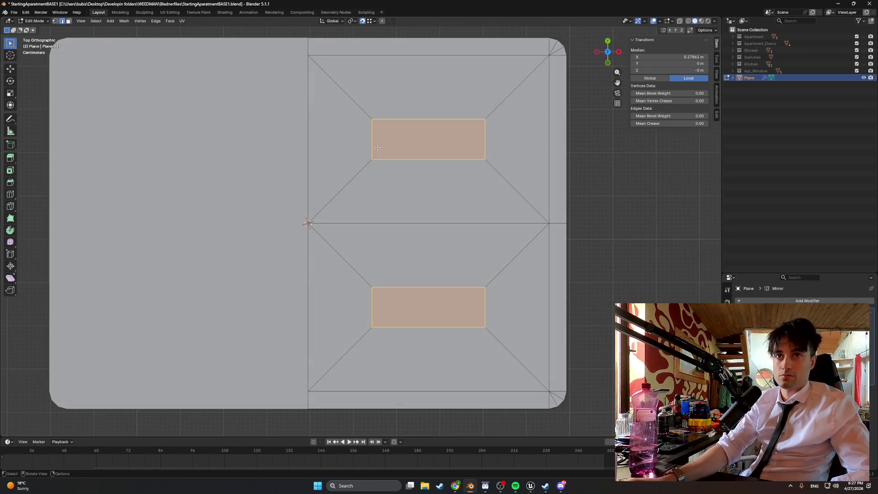
key(2)
Slide the upper rectangle's left edge along X; a Y move of the lower bottom edge is undone
click(373, 307)
key(g)
key(x)
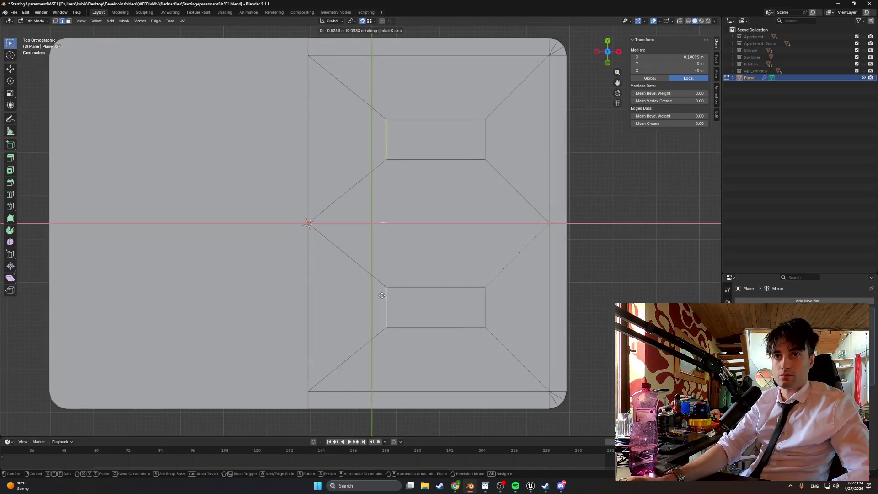
click(457, 296)
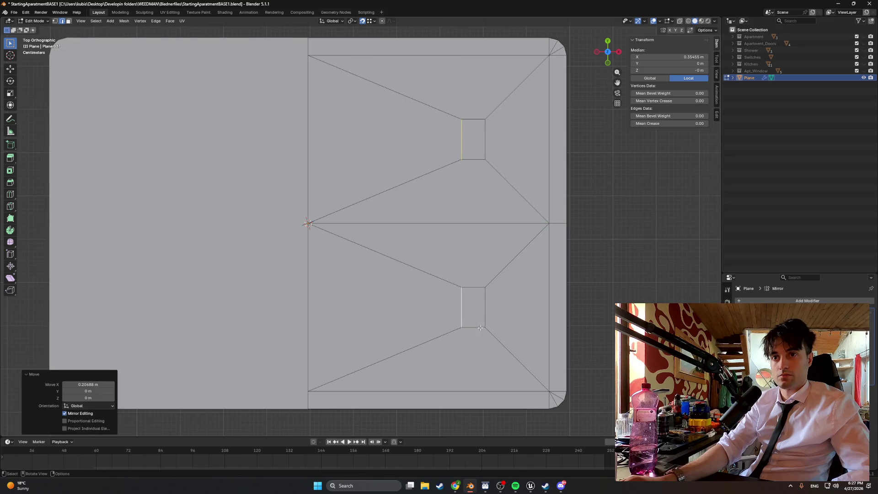
click(478, 327)
key(g)
key(y)
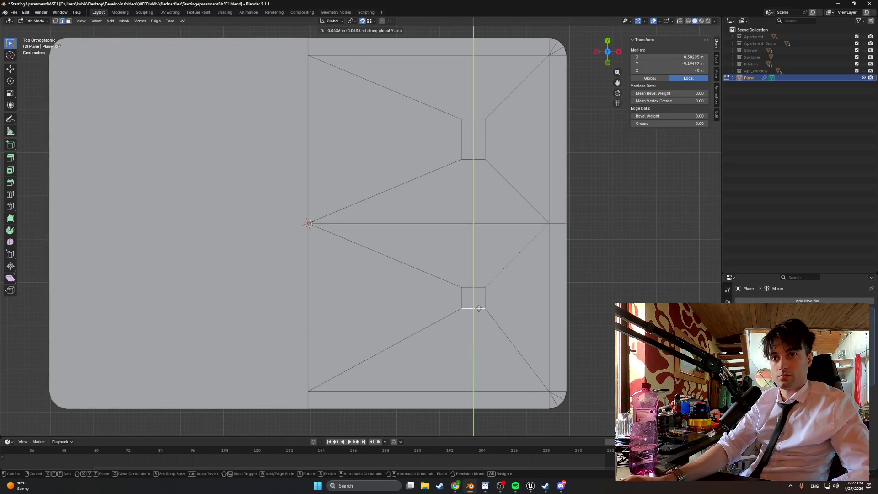
click(479, 309)
key(ctrl+z)
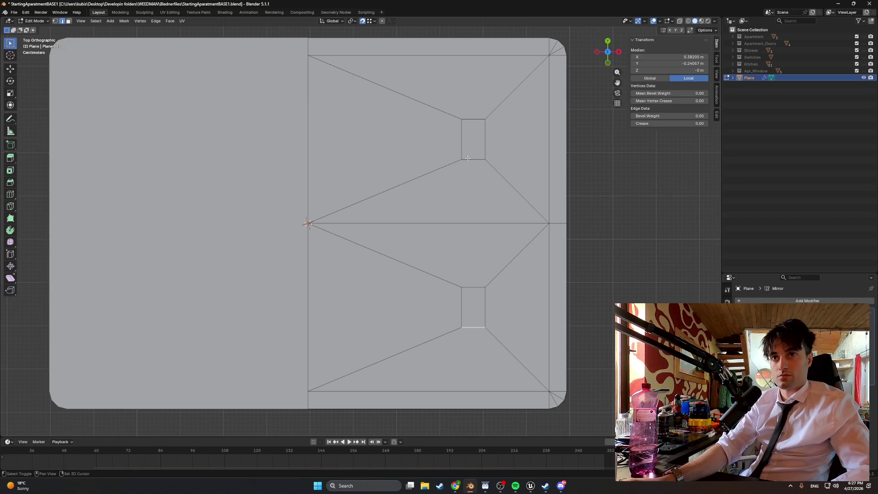
Move both squares' bottom edges together along Y, then both left edges along X
shift+click(468, 159)
key(g)
key(y)
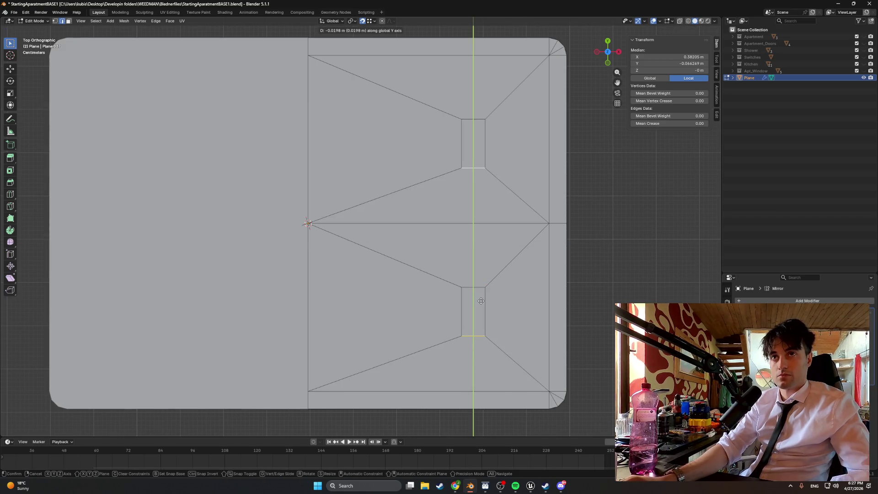
click(484, 267)
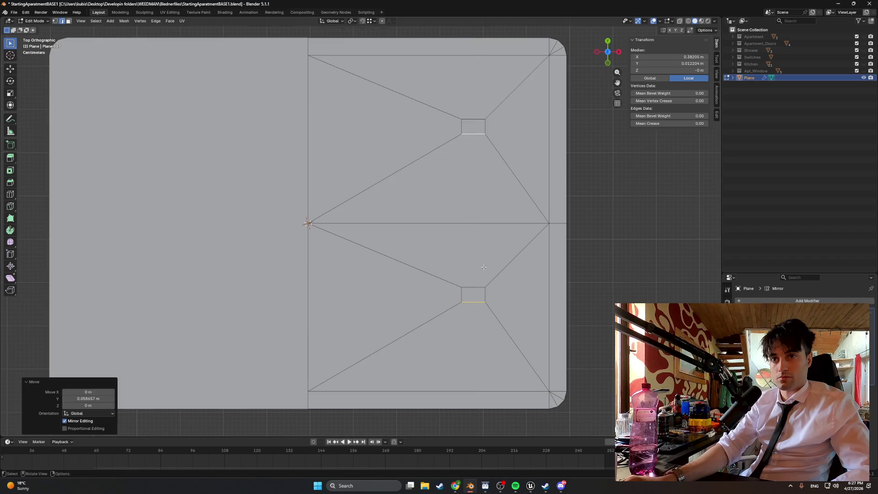
click(462, 295)
key(g)
key(x)
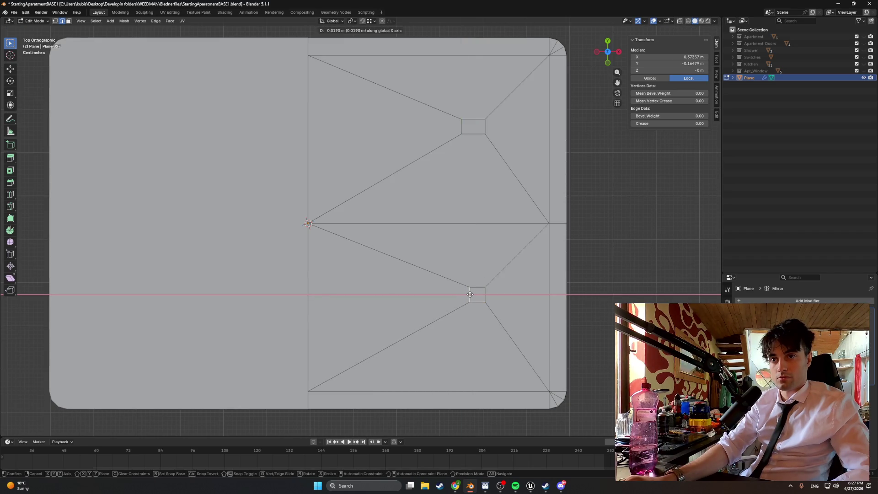
click(470, 294)
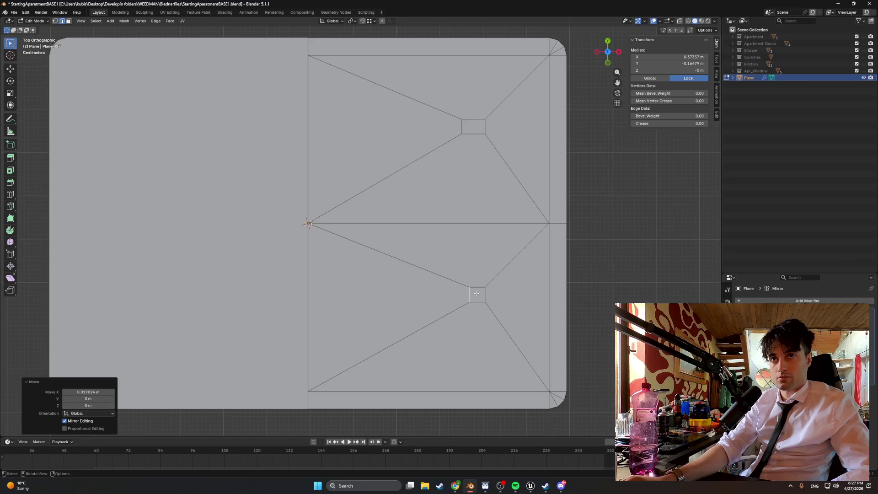
key(ctrl+z)
key(g)
key(x)
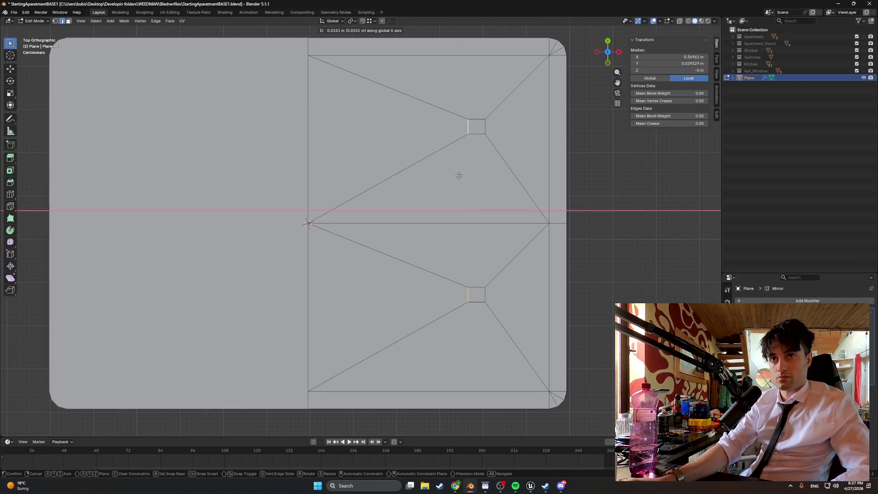
click(464, 176)
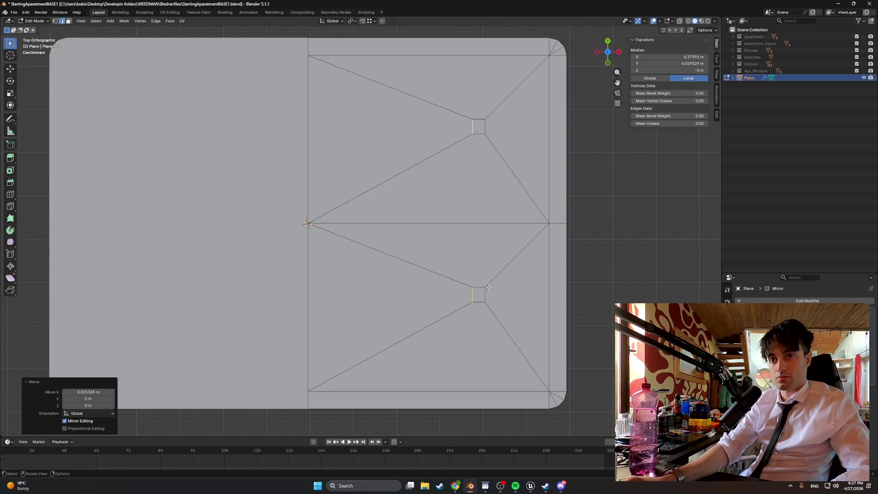
Snap the lower square's bottom edge along Y to a vertex, forming a small square
scroll(538, 338, up, 3)
shift+middle_drag(538, 338, 412, 301)
click(442, 319)
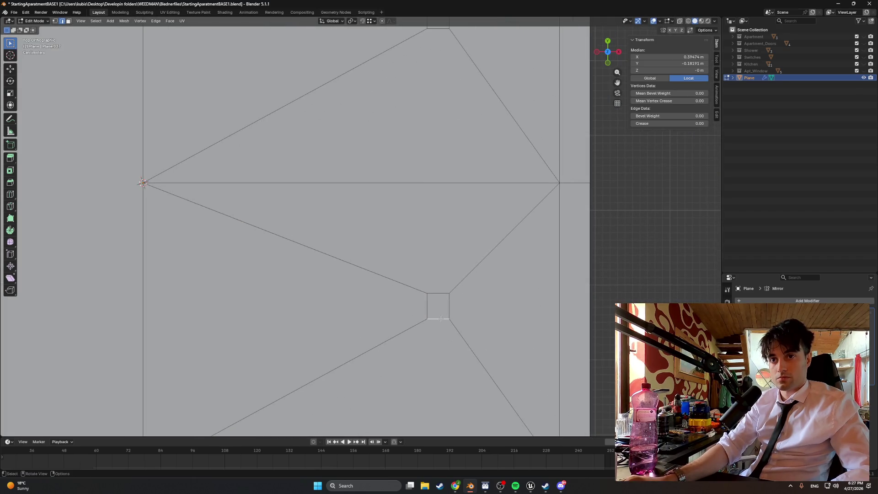
key(g)
key(y)
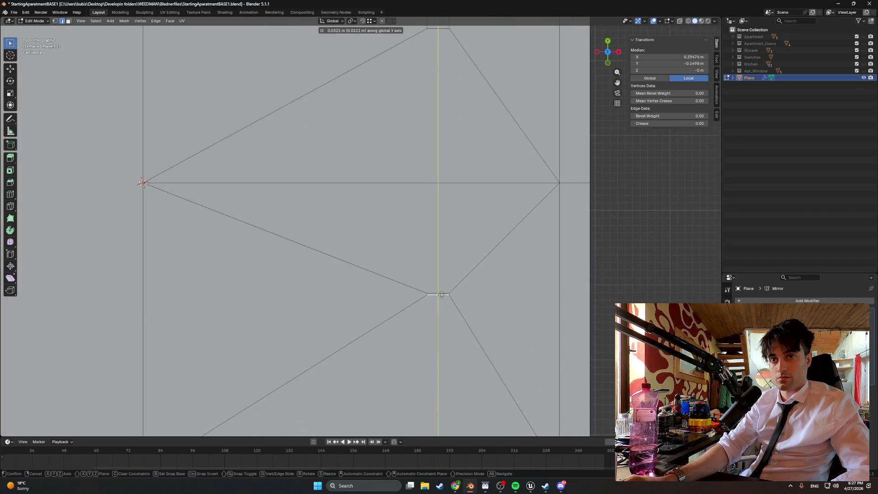
key(ctrl)
click(441, 296)
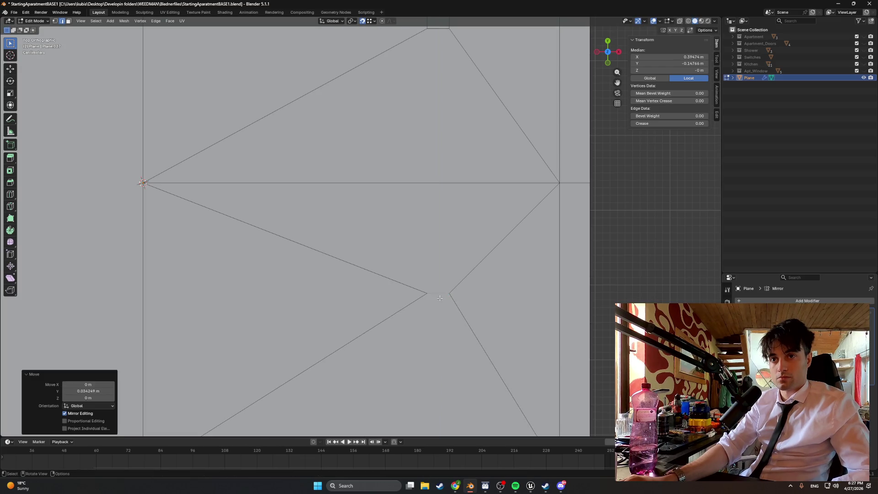
key(g)
key(y)
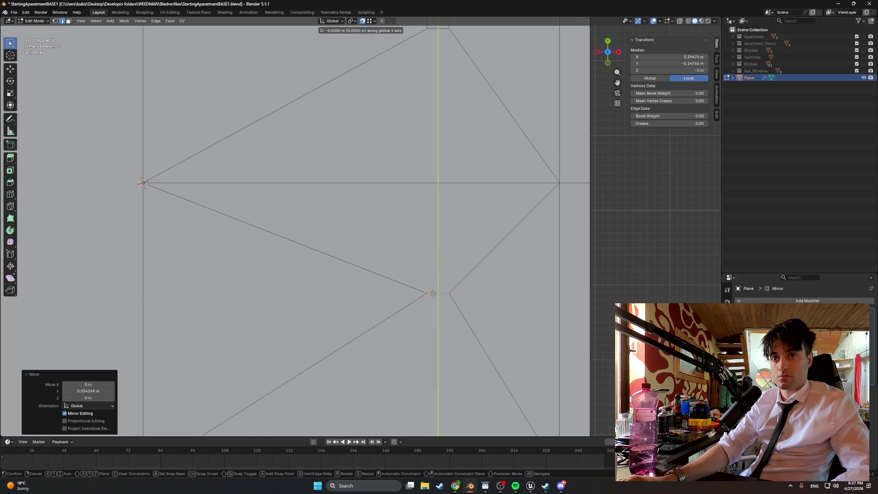
click(423, 300)
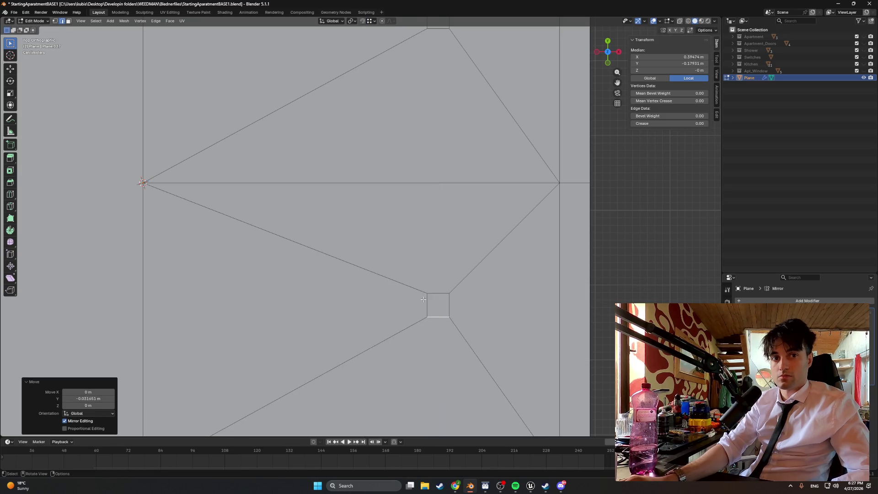
scroll(433, 289, down, 3)
mouse_move(373, 304)
middle_down()
mouse_move(363, 228)
mouse_move(361, 256)
middle_up()
Set the last edge move's Y offset to exactly -0.03 m
scroll(362, 256, up, 5)
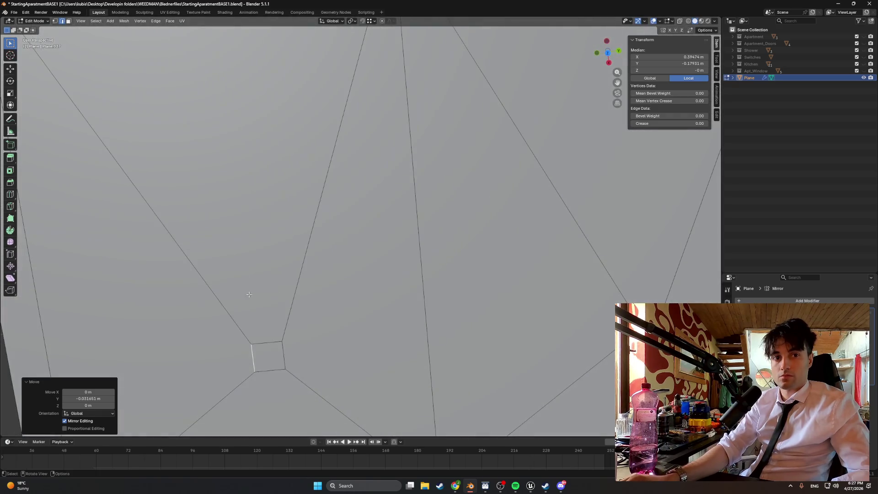
click(89, 399)
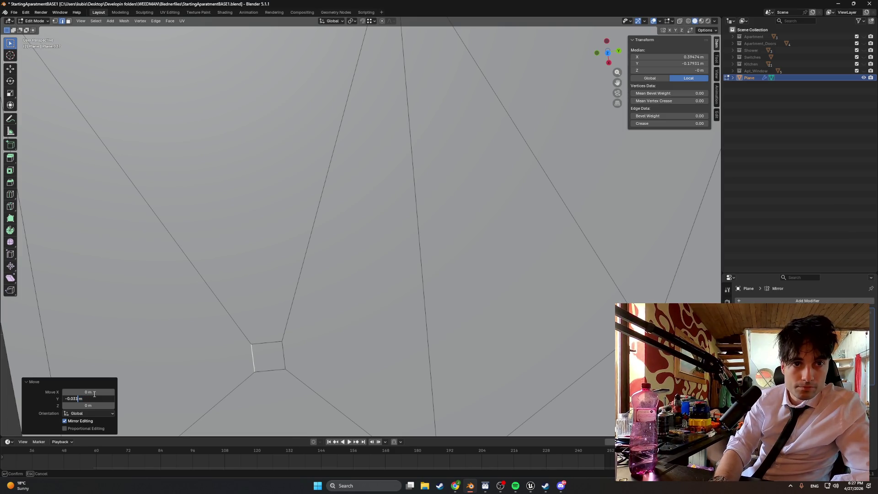
key(Return)
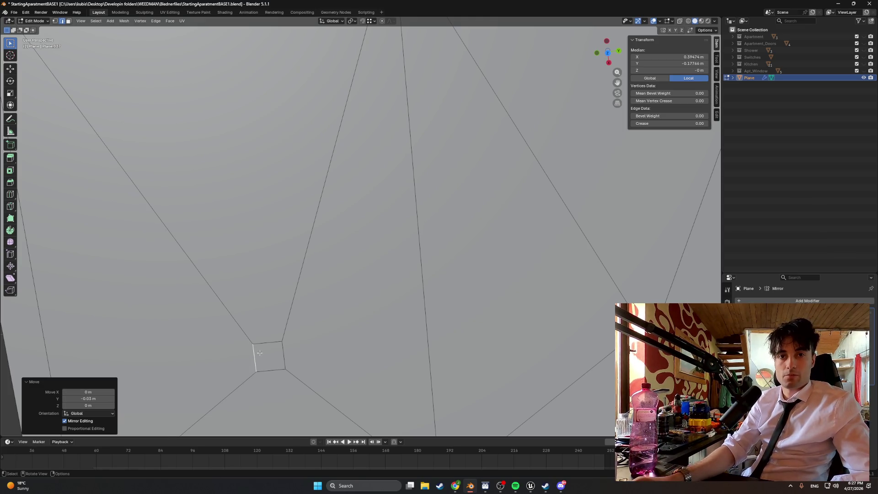
Move the small square's top edge along Y, then select the corner square's short edge
click(267, 341)
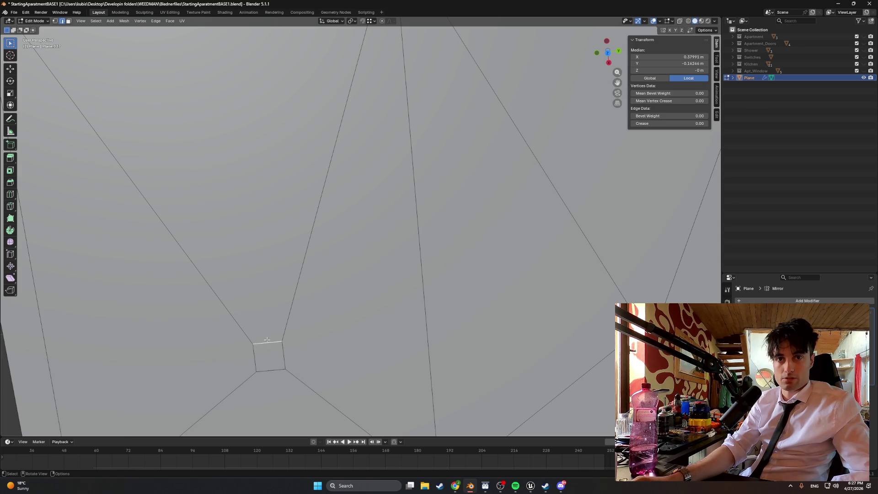
mouse_move(631, 347)
middle_down()
mouse_move(581, 318)
mouse_move(571, 322)
middle_up()
key(ctrl+z)
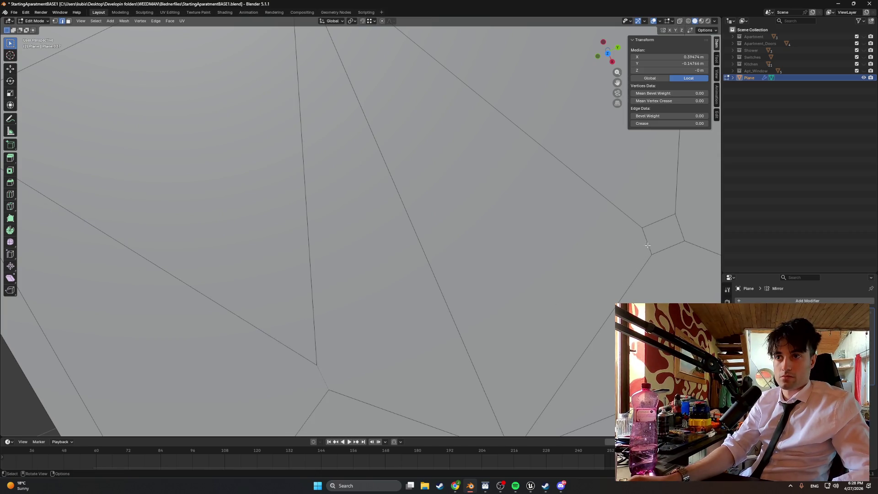
key(g)
key(y)
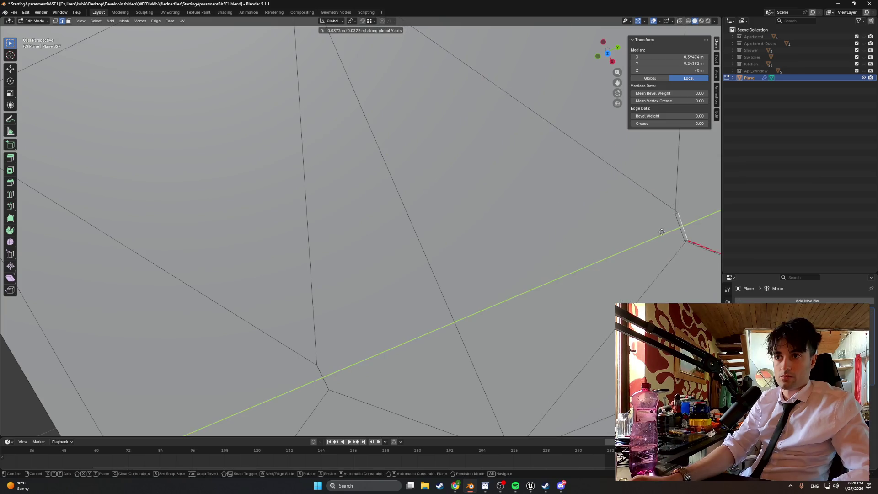
click(674, 221)
click(677, 228)
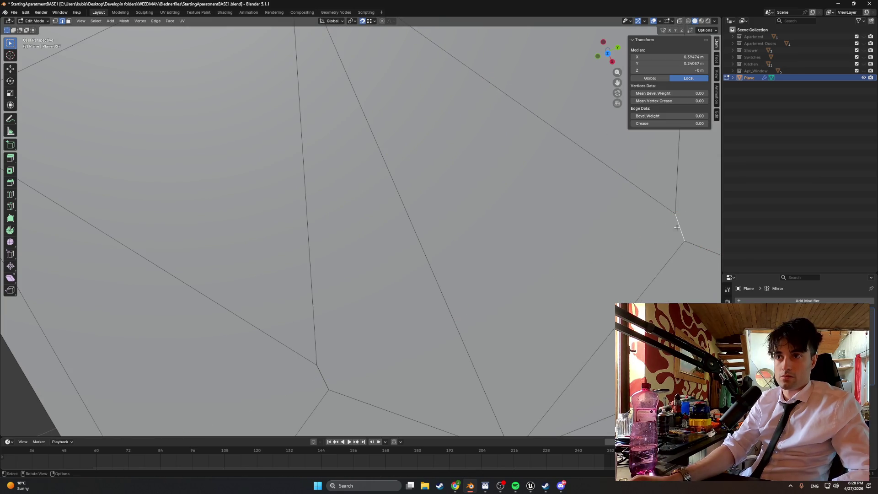
middle_drag(322, 375, 360, 355)
key(Escape)
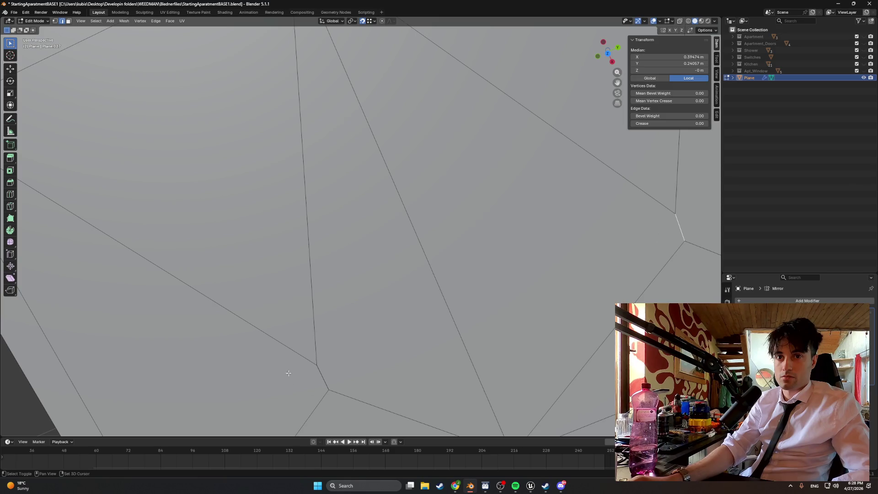
Add the other square's edge, cancel a trial move, and undo to restore the edges
shift+click(319, 366)
key(g)
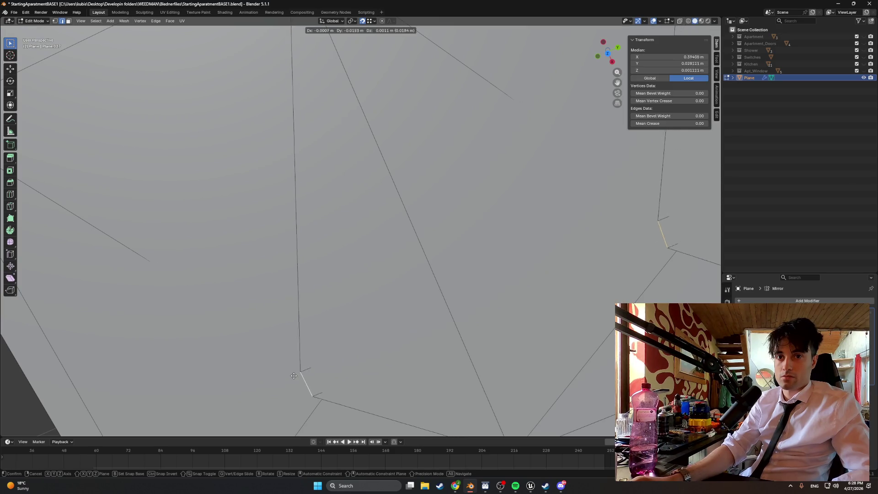
middle_drag(272, 382, 297, 357)
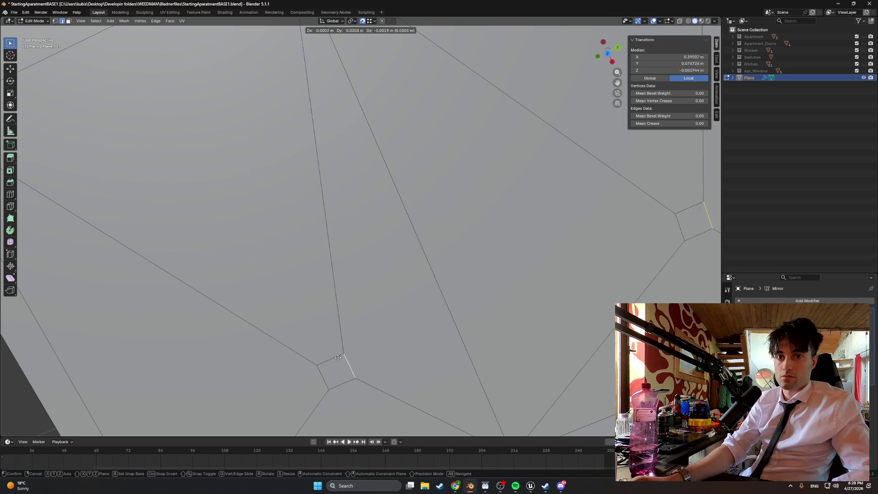
key(Escape)
scroll(349, 364, down, 1)
mouse_move(349, 364)
shift+middle_down()
mouse_move(264, 329)
mouse_move(342, 305)
shift+middle_up()
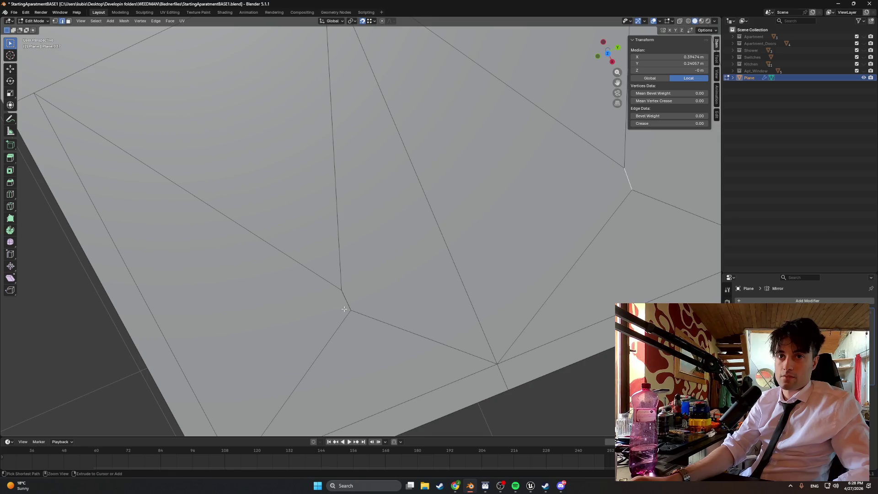
key(ctrl+z)
key(ctrl+z)
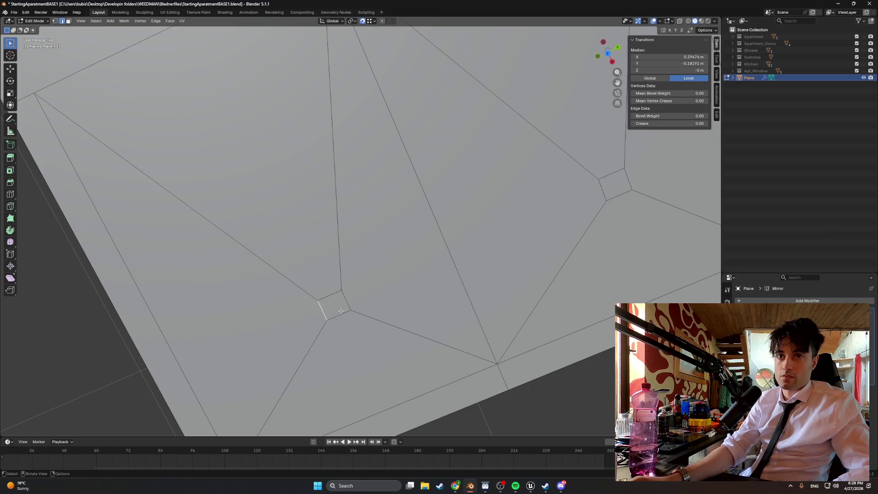
scroll(341, 311, up, 1)
shift+middle_drag(339, 313, 319, 317)
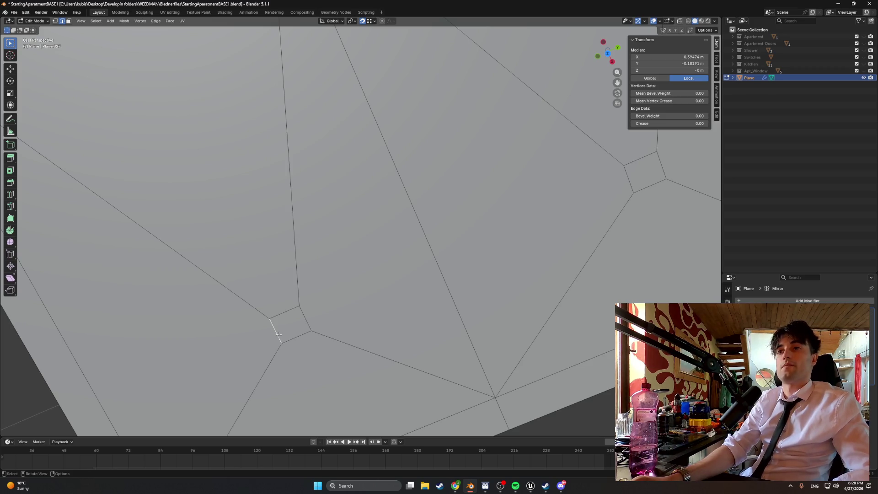
Move both squares' selected edges along Y by exactly -0.03 m
shift+click(625, 179)
key(g)
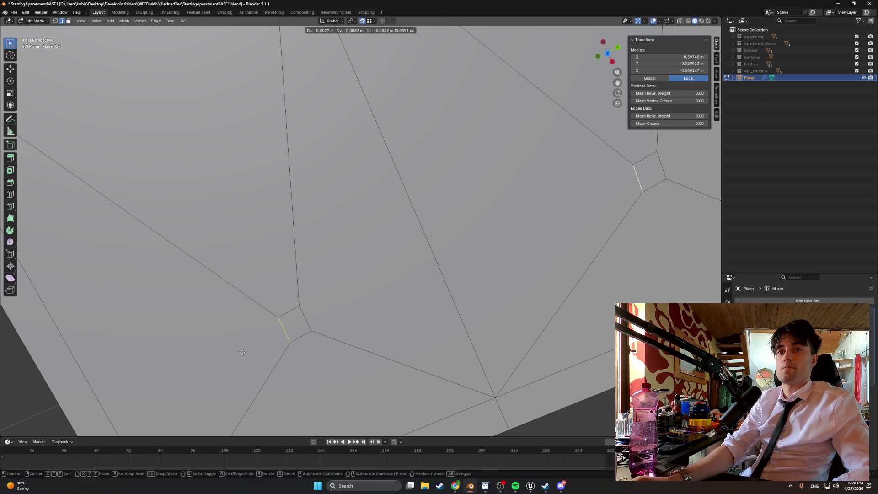
key(y)
click(280, 329)
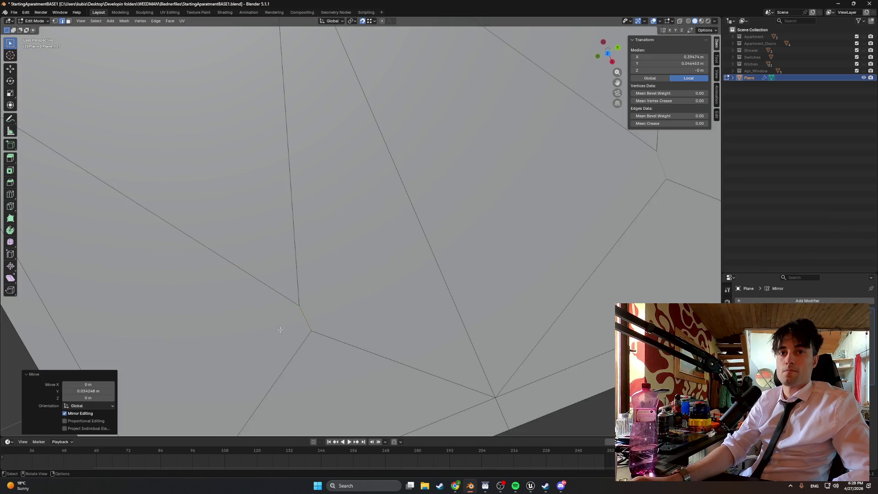
key(g)
key(y)
click(290, 317)
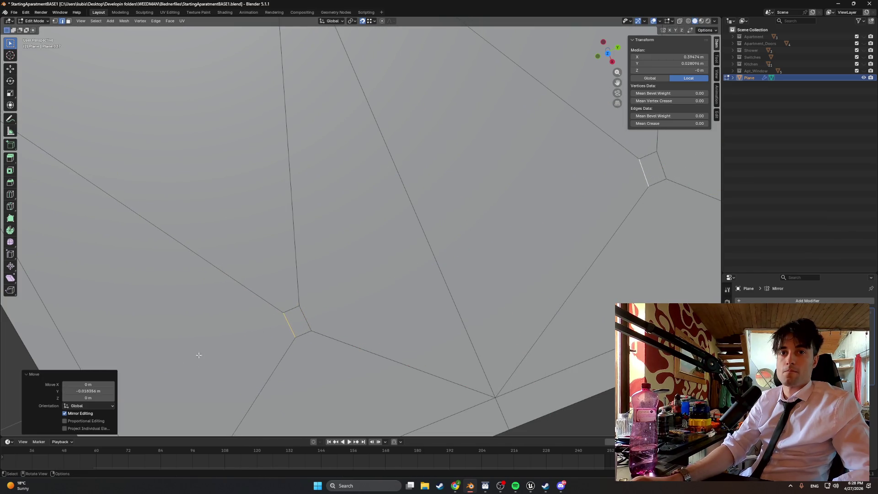
click(97, 391)
text(-.03)
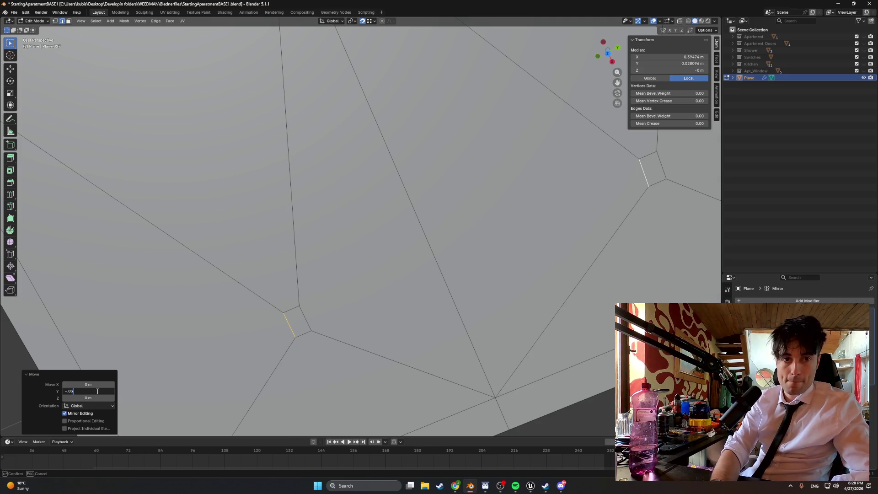
key(Return)
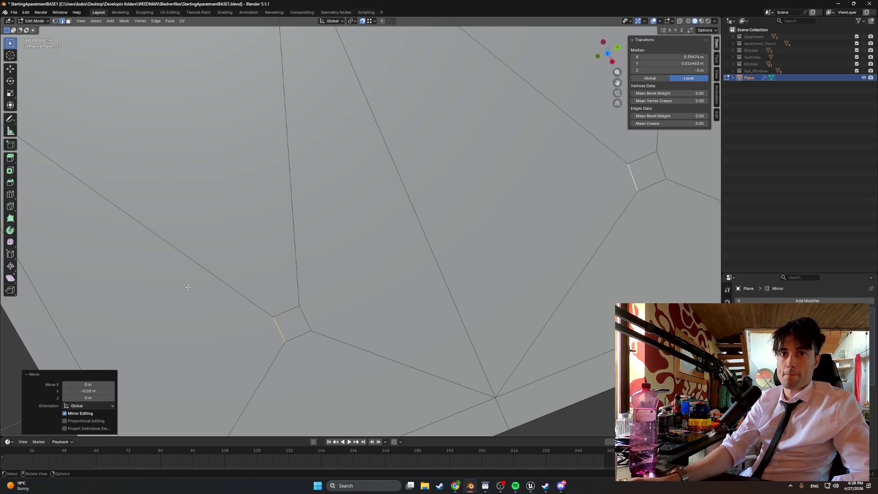
Move the selected edges along X by exactly -0.03 m
key(g)
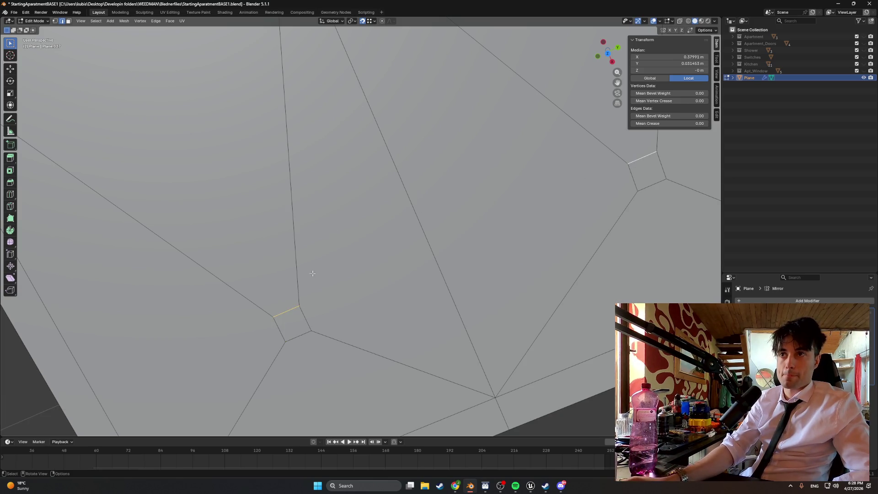
key(x)
click(309, 329)
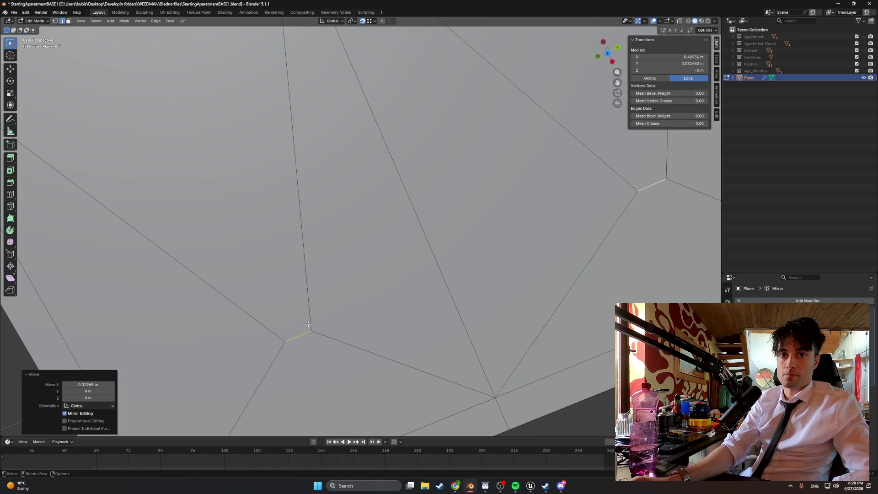
key(g)
key(x)
click(285, 326)
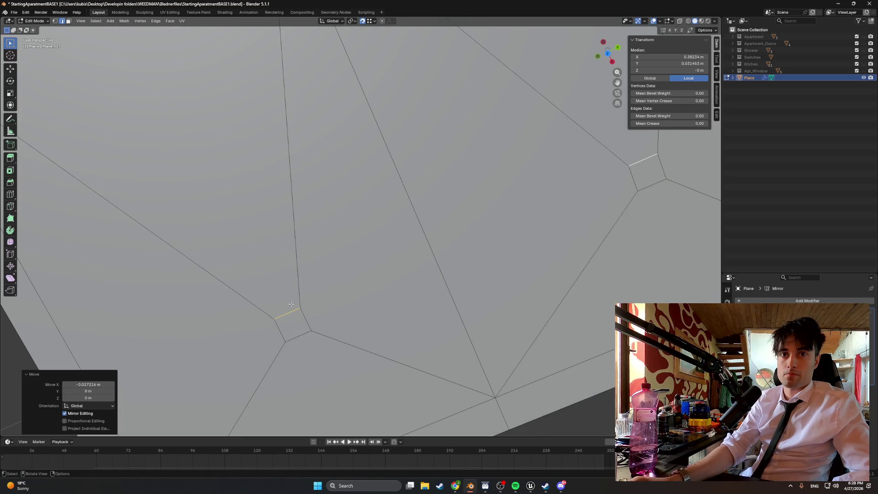
click(87, 384)
text(-.03)
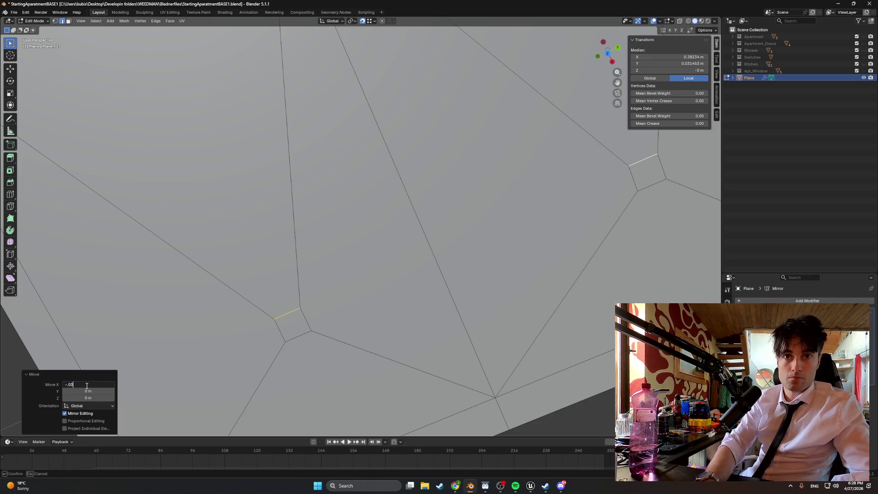
key(Return)
scroll(349, 230, down, 5)
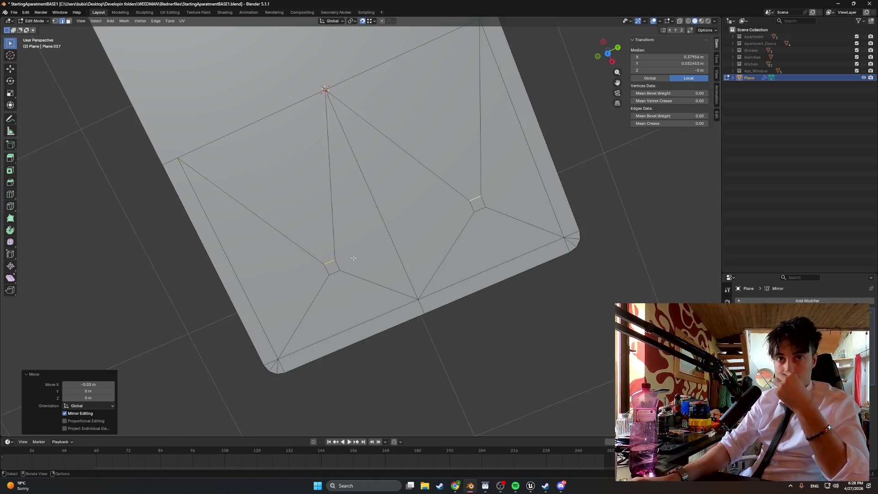
Inspect the slot faces and the right slot's short edge, cancelling a trial rotation
mouse_move(353, 257)
middle_down()
mouse_move(331, 247)
mouse_move(414, 276)
mouse_move(335, 288)
mouse_move(320, 276)
mouse_move(323, 257)
mouse_move(294, 243)
mouse_move(370, 238)
mouse_move(345, 240)
middle_up()
key(3)
click(374, 249)
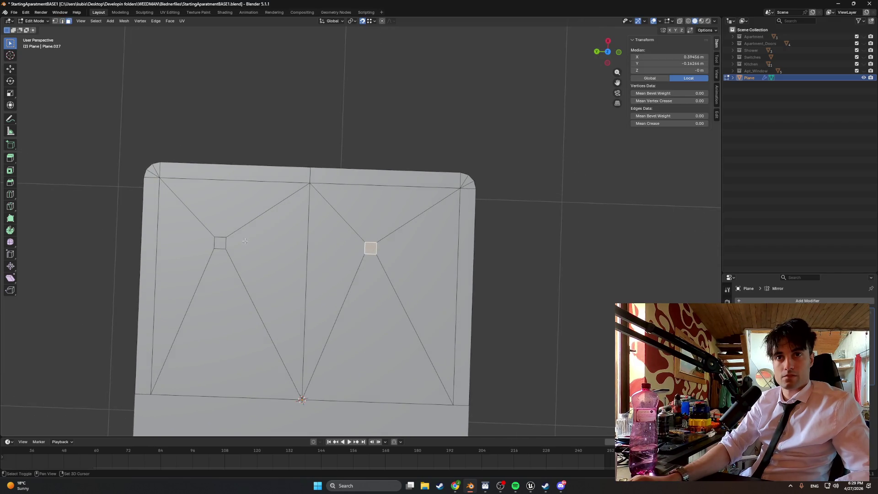
click(228, 242)
click(224, 242)
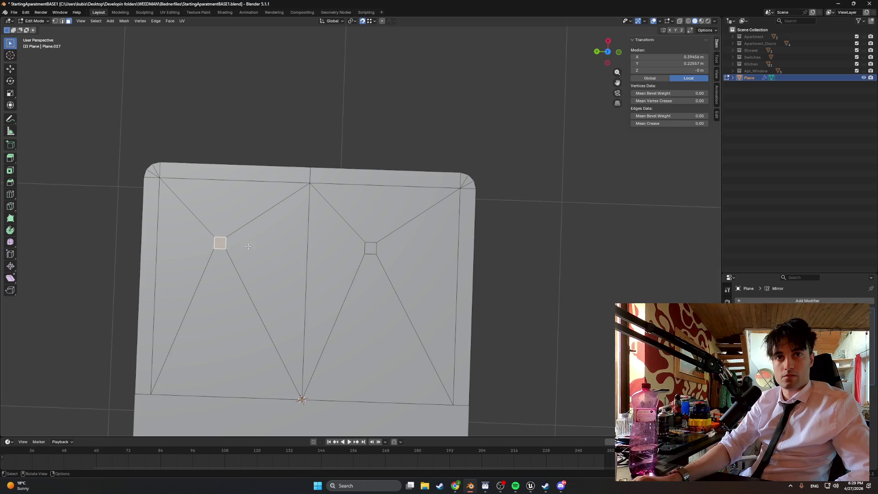
click(377, 247)
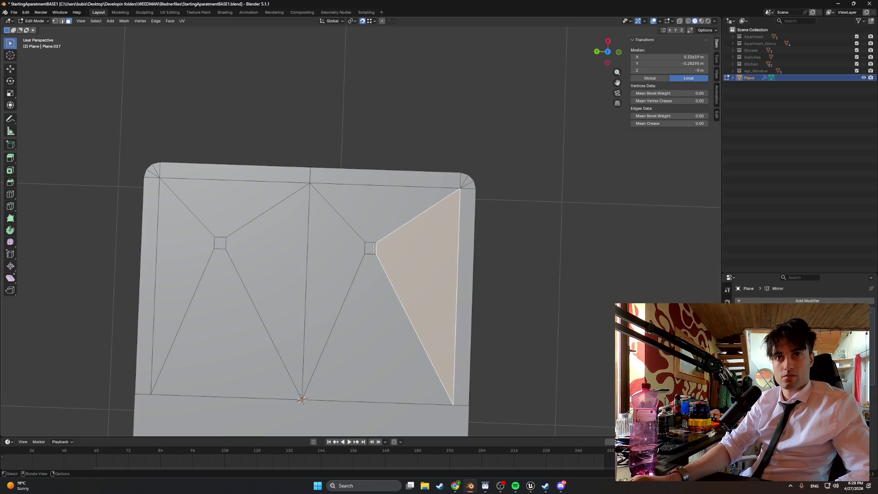
key(2)
click(376, 248)
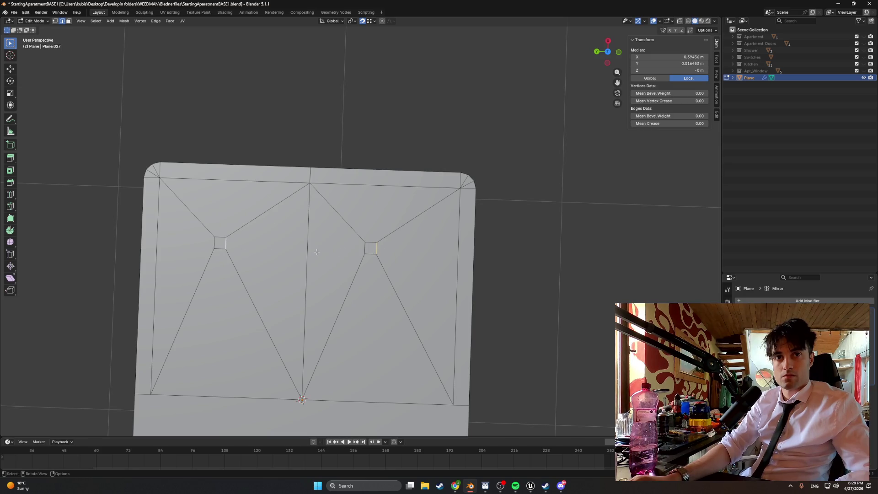
key(r)
key(Escape)
Select the left slot face, cancel a trial X move, and set snapping to Edge
mouse_move(347, 256)
middle_down()
mouse_move(348, 281)
mouse_move(349, 273)
middle_up()
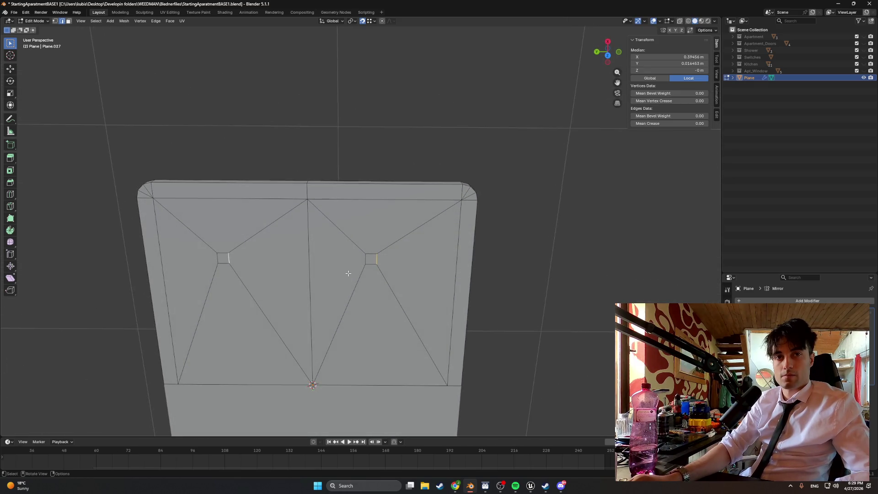
key(3)
click(223, 257)
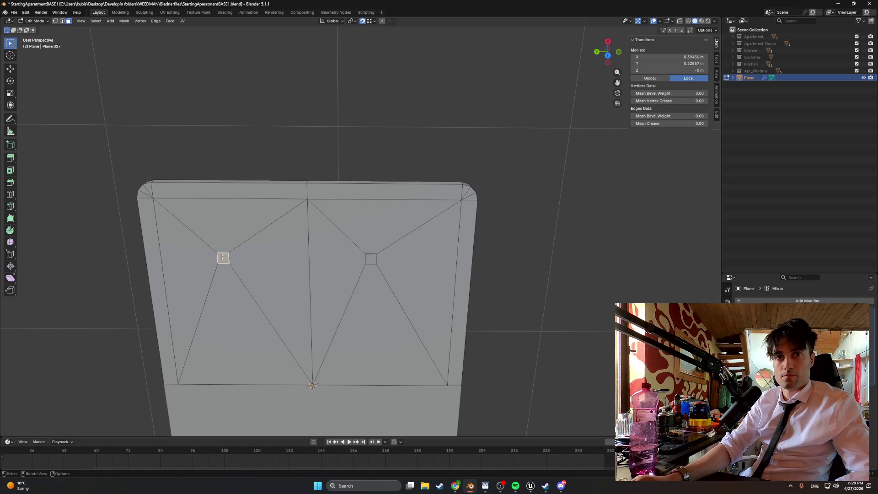
key(g)
key(x)
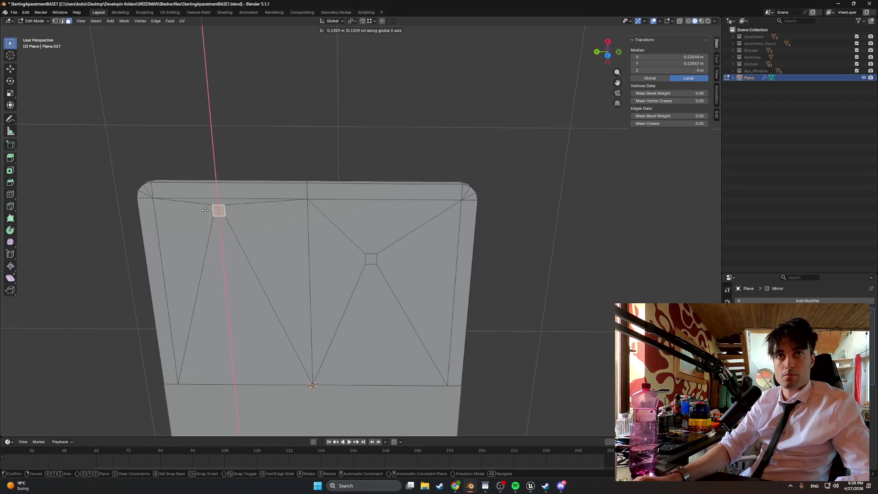
key(Escape)
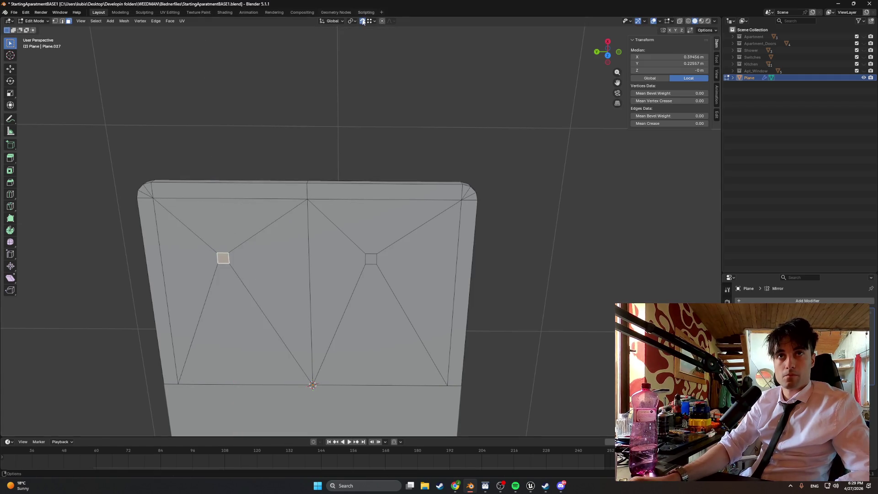
click(374, 21)
click(361, 77)
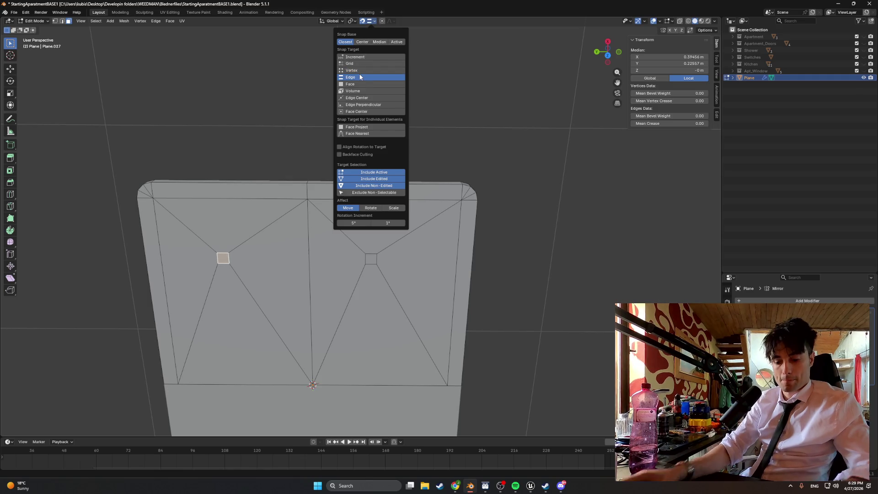
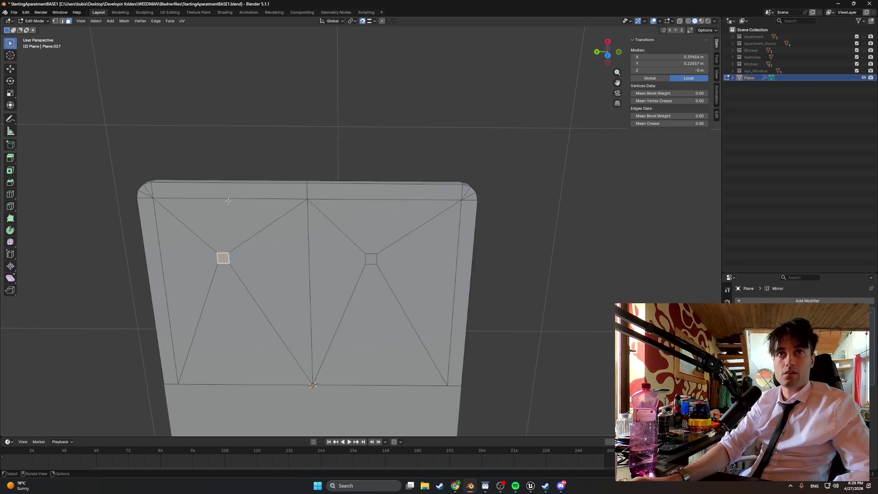
Slide the first inner vertex along X to the top edge, then along Y near the corner
key(g)
key(x)
click(205, 201)
key(g)
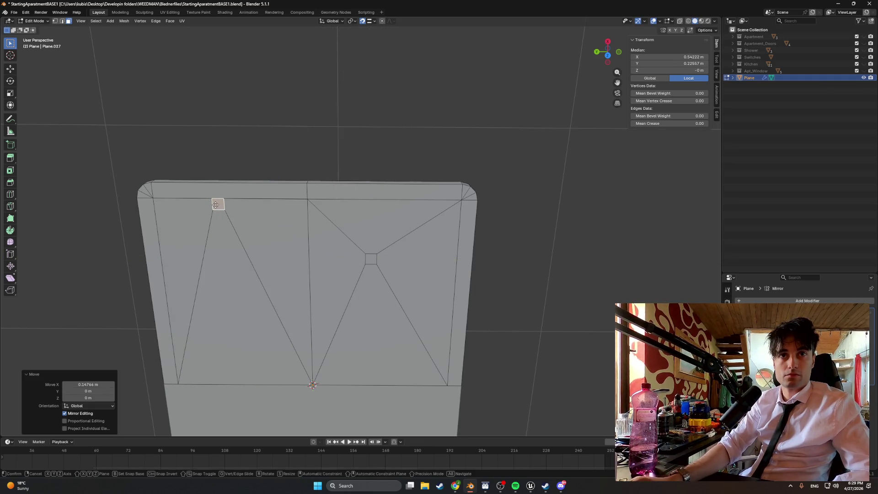
key(y)
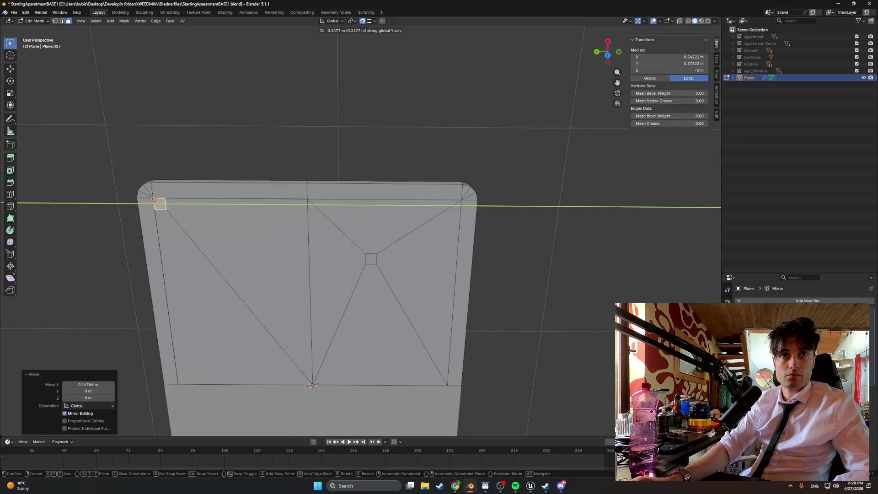
click(165, 201)
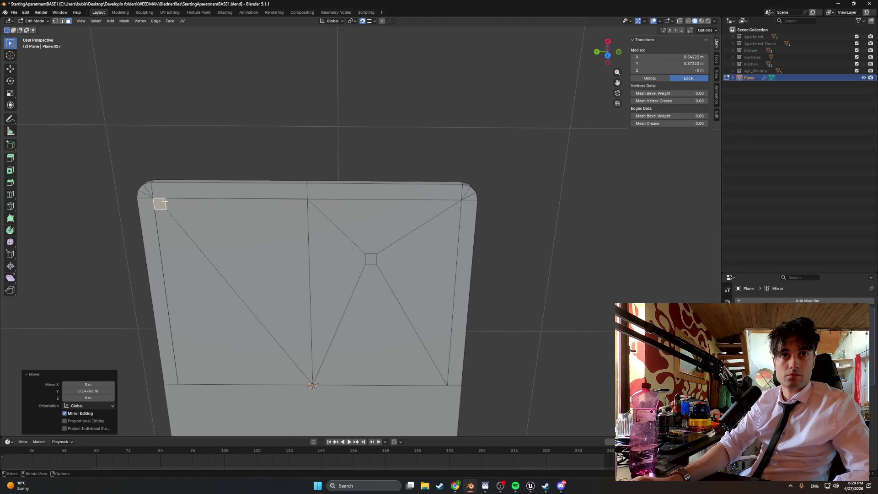
Move the right inner vertex along X to the top edge and along Y near the right corner
click(371, 259)
key(g)
key(x)
click(392, 205)
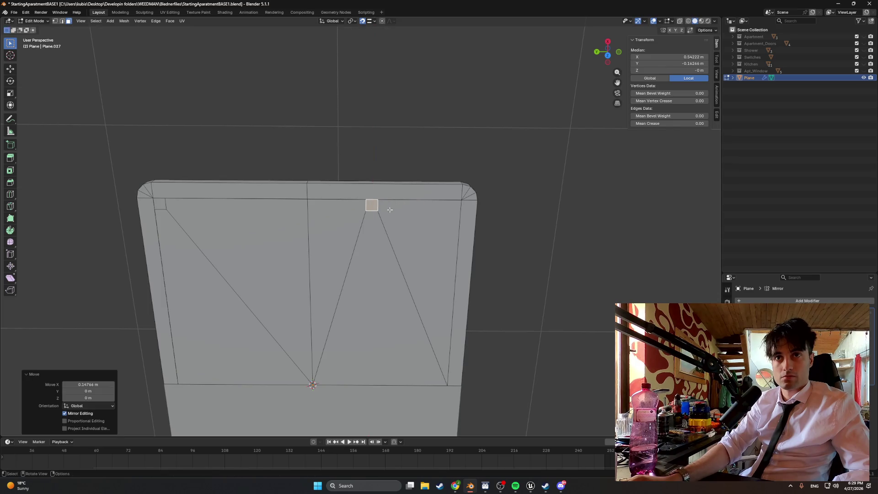
key(g)
key(y)
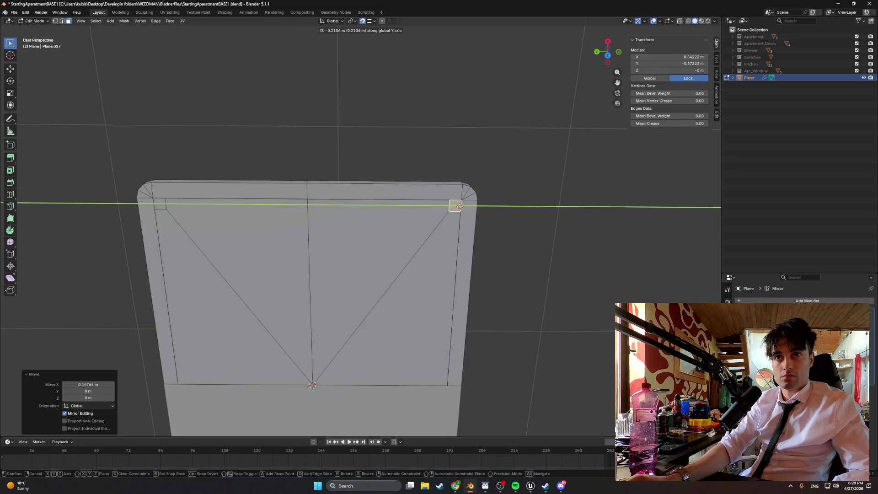
click(450, 213)
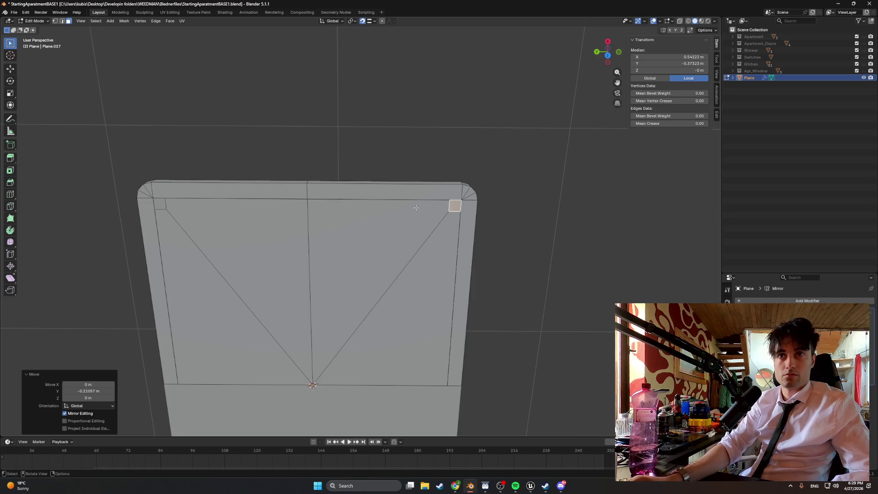
Offset the right corner vertex exactly -0.1 m on X and 0.1 m on Y
key(g)
key(x)
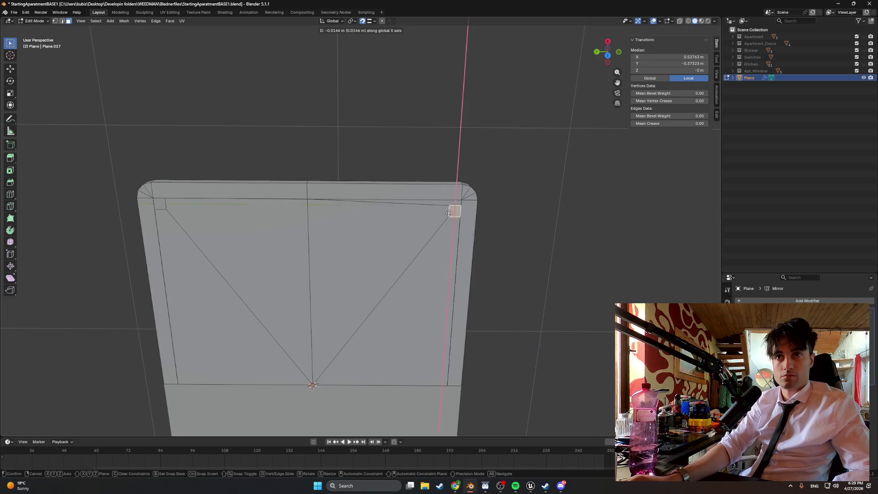
click(447, 221)
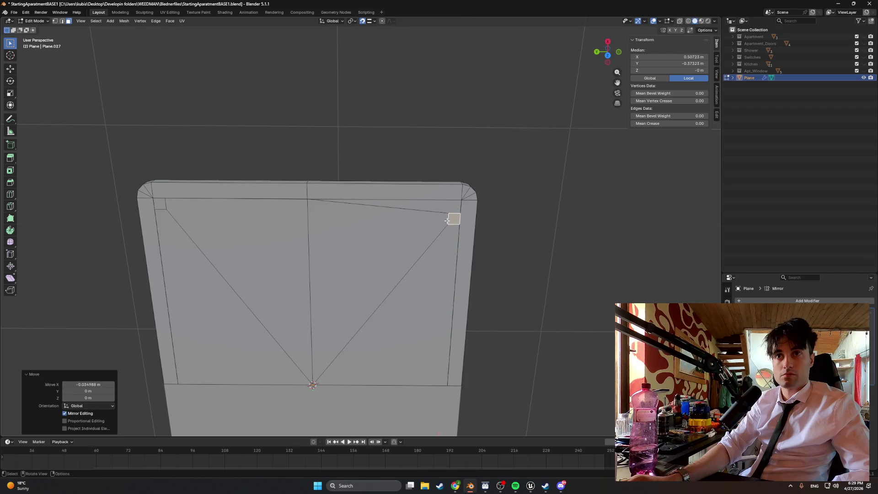
click(95, 385)
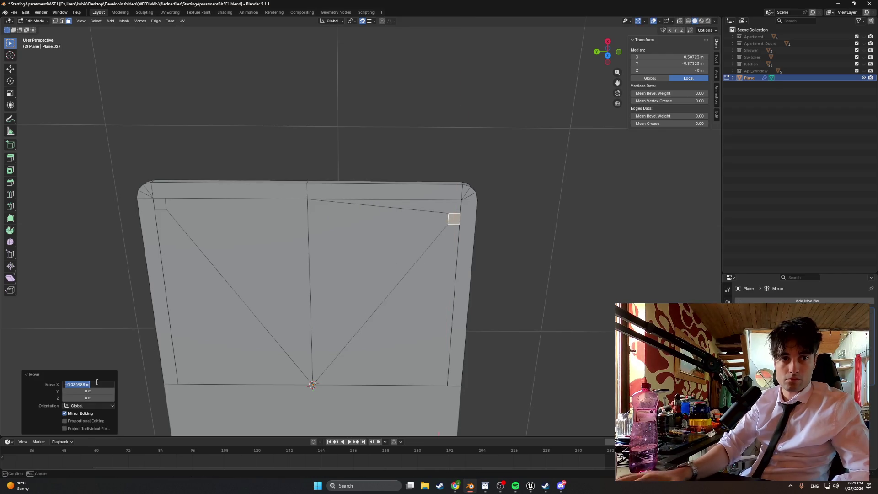
text(-.1)
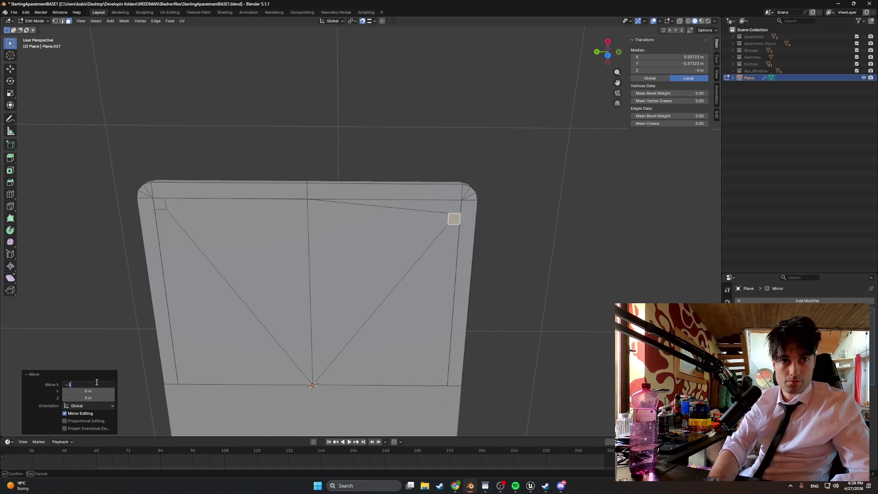
key(Return)
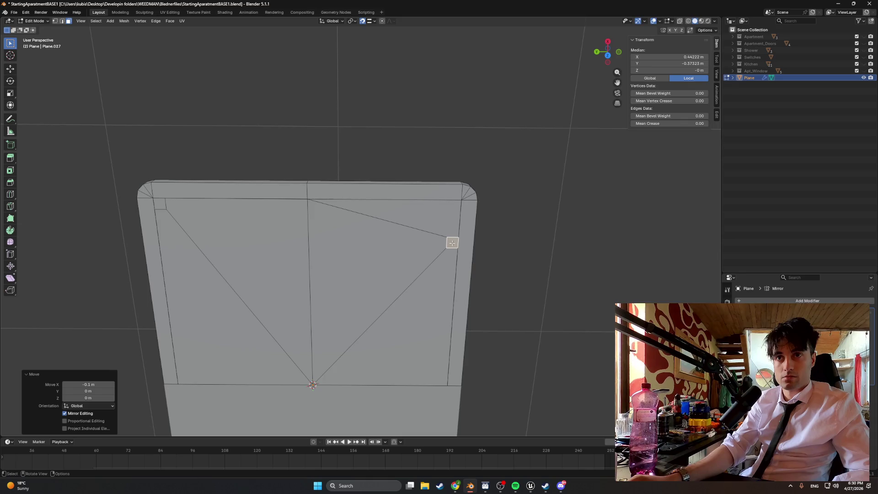
key(g)
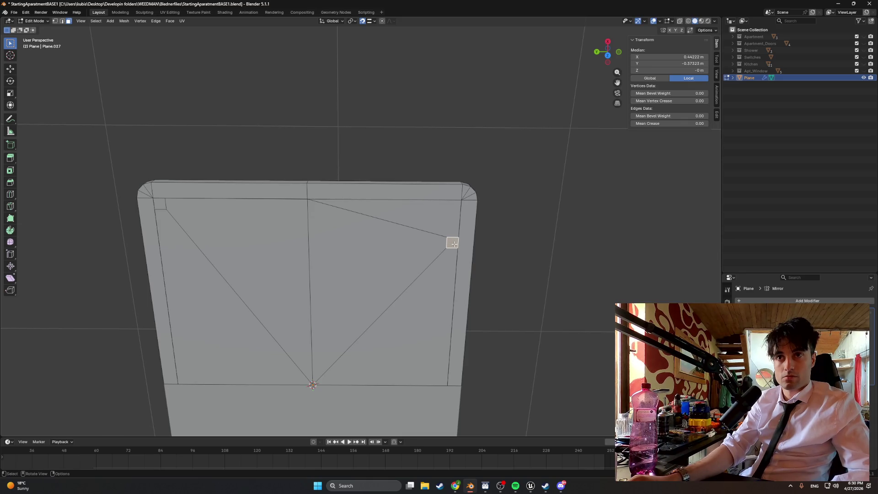
key(y)
click(438, 247)
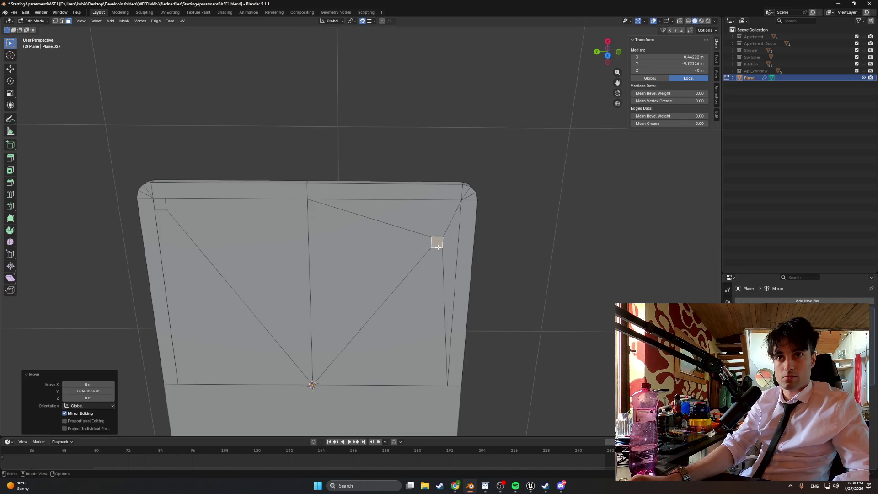
click(101, 391)
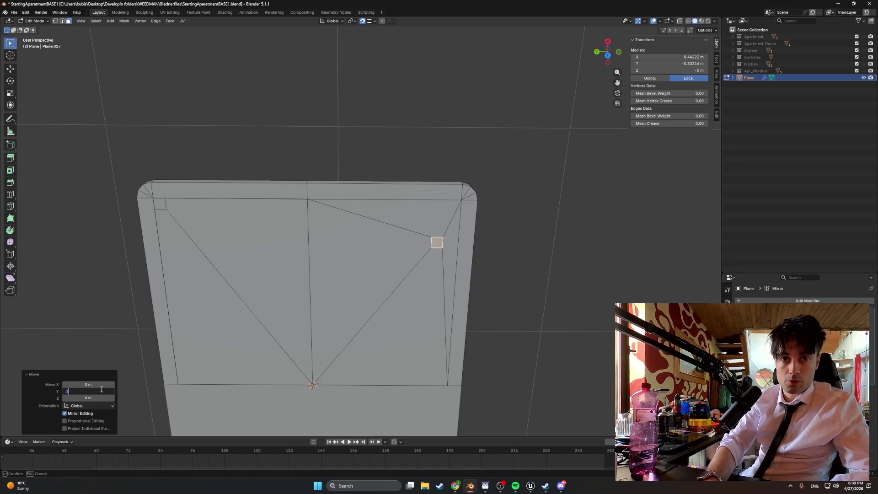
key(Return)
Offset the top-left inner vertex exactly -0.1 m on X and -0.1 m on Y
click(163, 207)
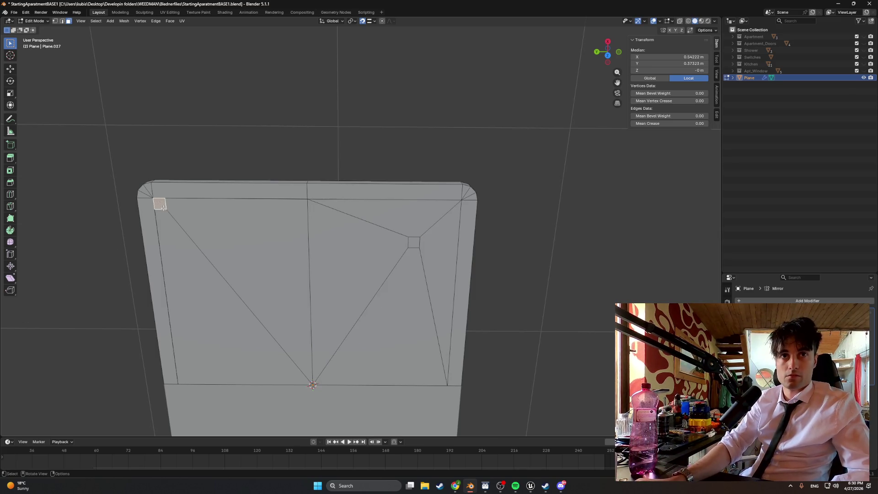
key(g)
click(166, 226)
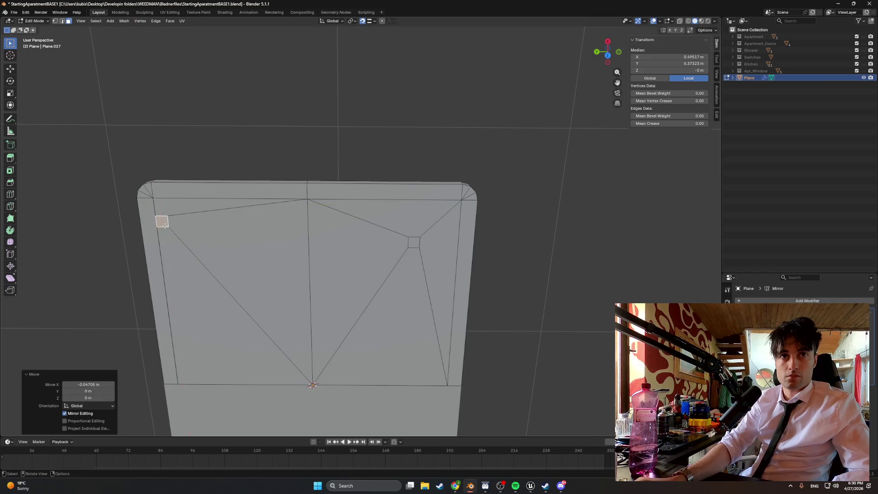
click(92, 385)
text(-.1)
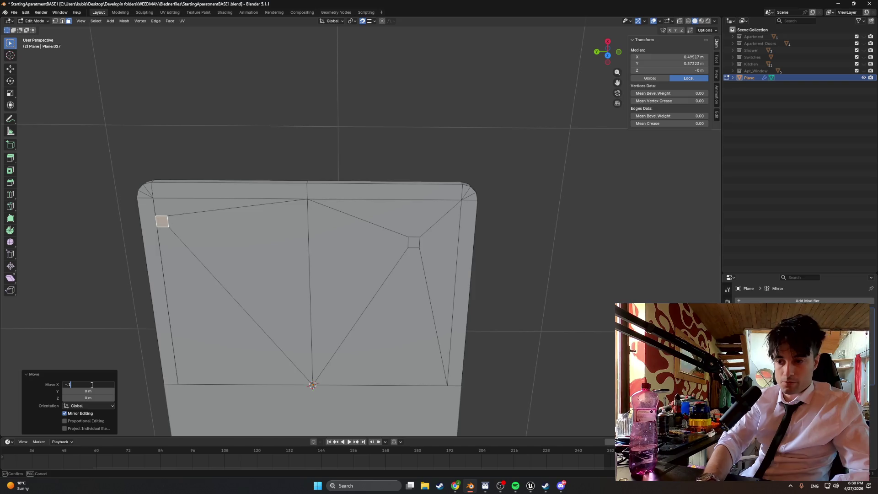
key(Return)
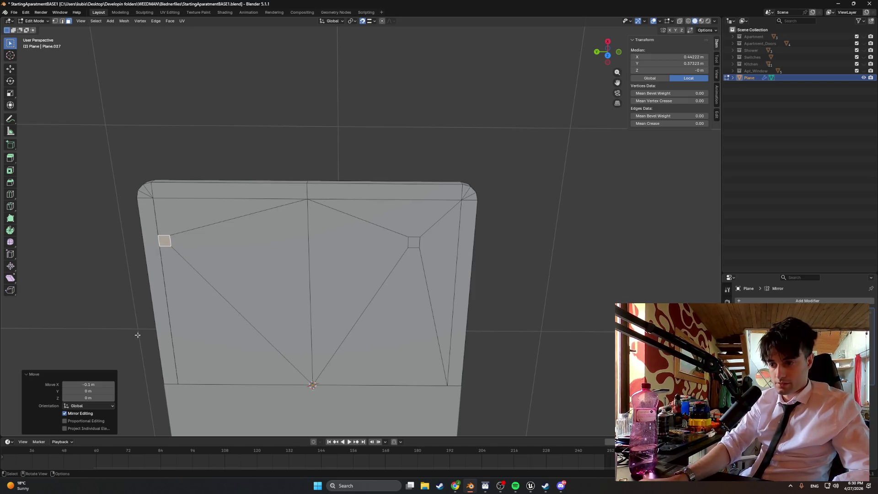
key(g)
key(y)
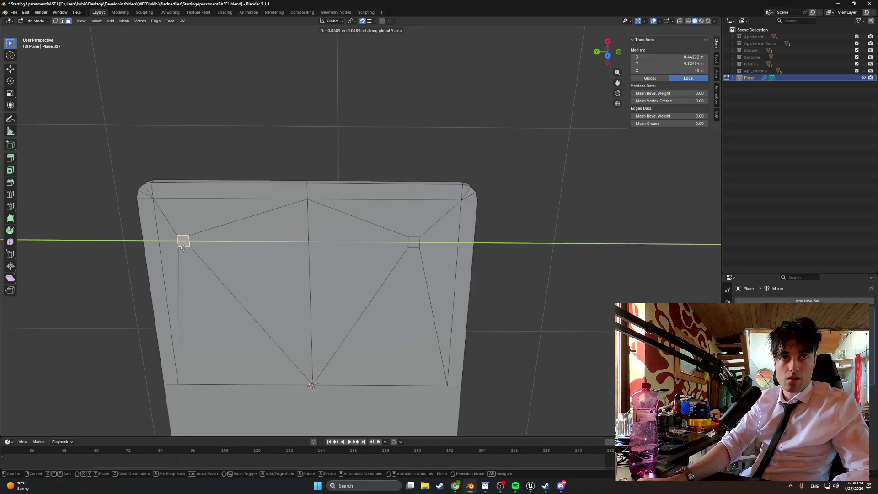
click(185, 247)
click(96, 391)
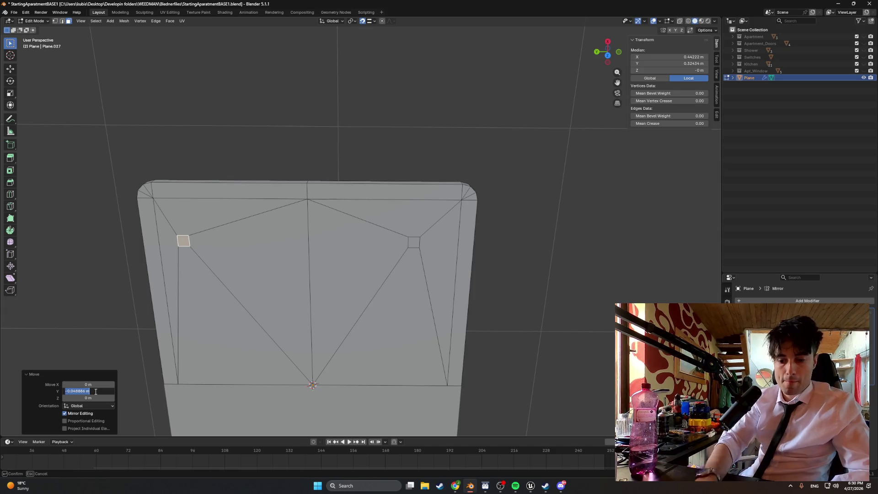
text(-.1)
key(Return)
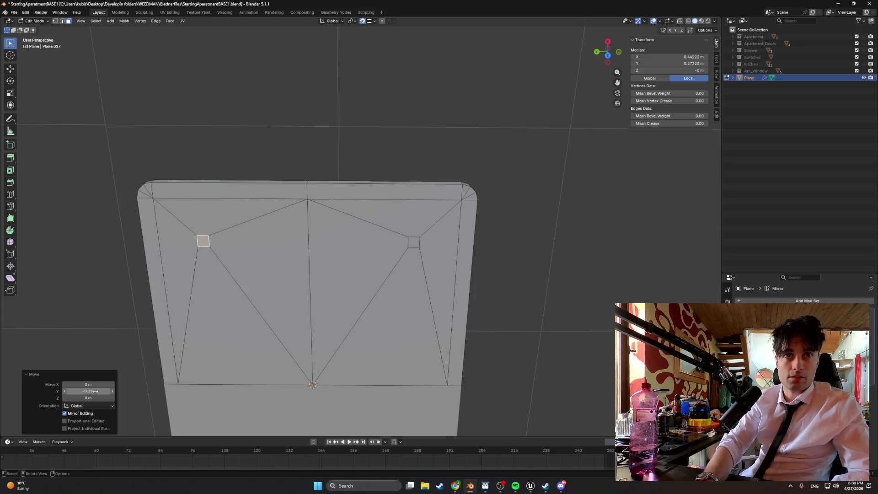
scroll(359, 254, down, 2)
middle_drag(359, 254, 400, 231)
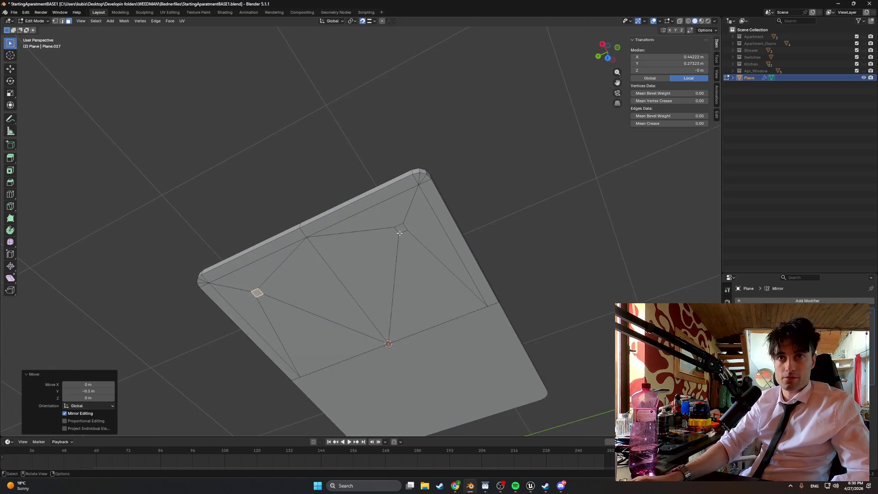
Select both leg faces and extrude them about 0.316 m into legs, checking from the side
click(400, 231)
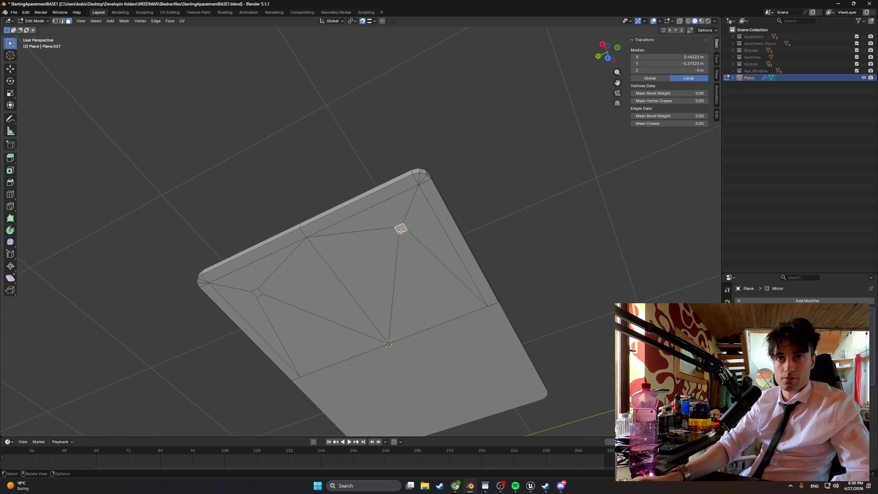
shift+click(255, 295)
middle_drag(256, 295, 321, 311)
key(e)
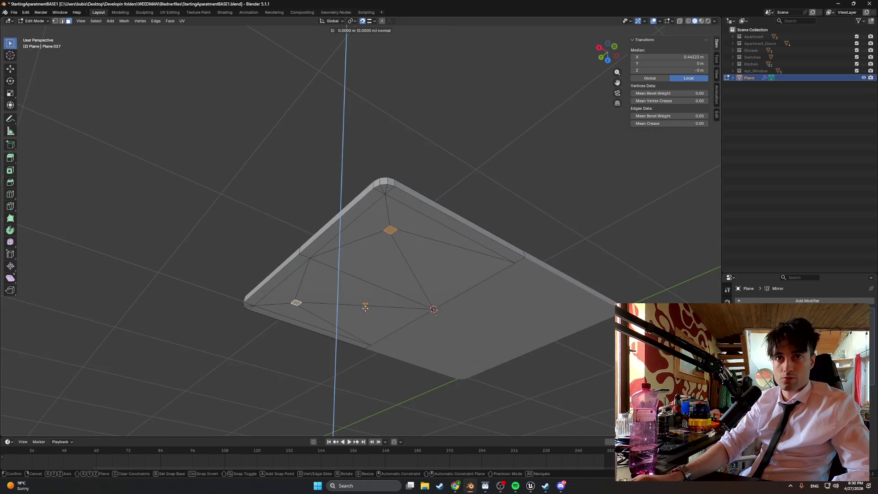
click(366, 359)
mouse_move(366, 359)
middle_down()
mouse_move(435, 334)
mouse_move(416, 347)
middle_up()
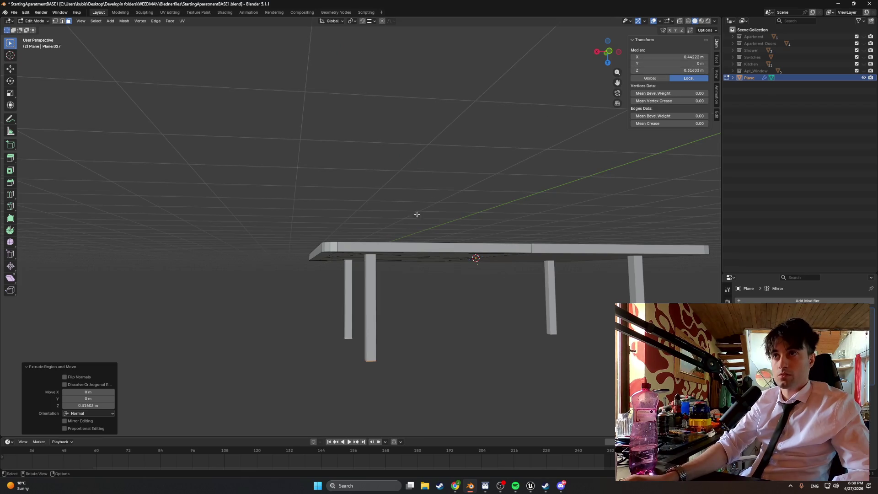
mouse_move(415, 212)
middle_down()
mouse_move(435, 243)
mouse_move(380, 200)
mouse_move(391, 209)
middle_up()
click(397, 219)
Add two loop cuts through the small leg face under the tabletop
scroll(401, 220, up, 3)
scroll(391, 209, down, 1)
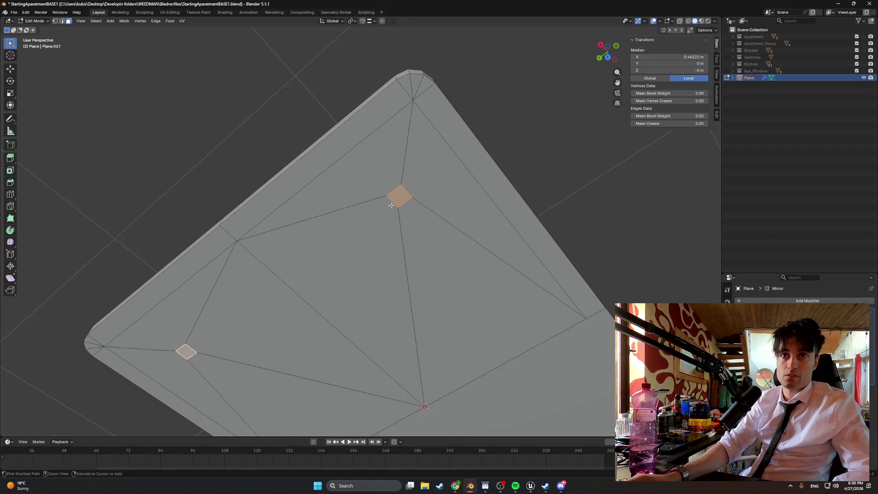
key(ctrl+r)
click(395, 209)
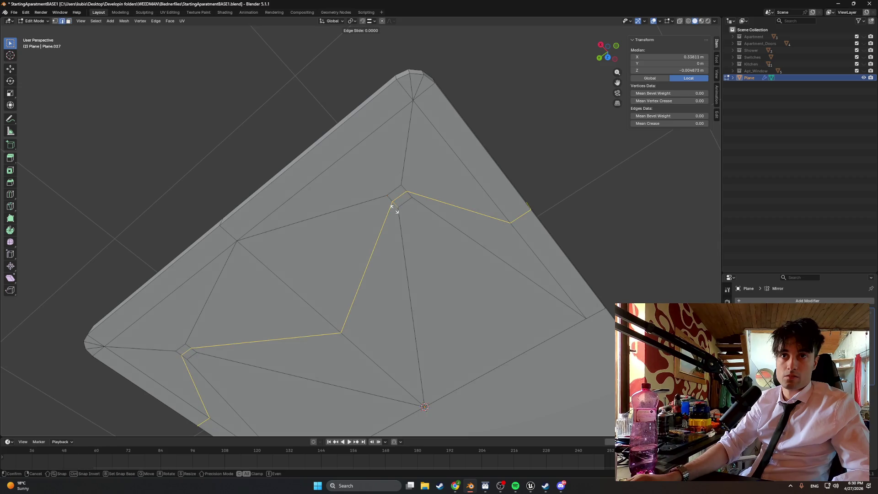
right_click(397, 202)
key(ctrl+r)
click(400, 197)
right_click(401, 197)
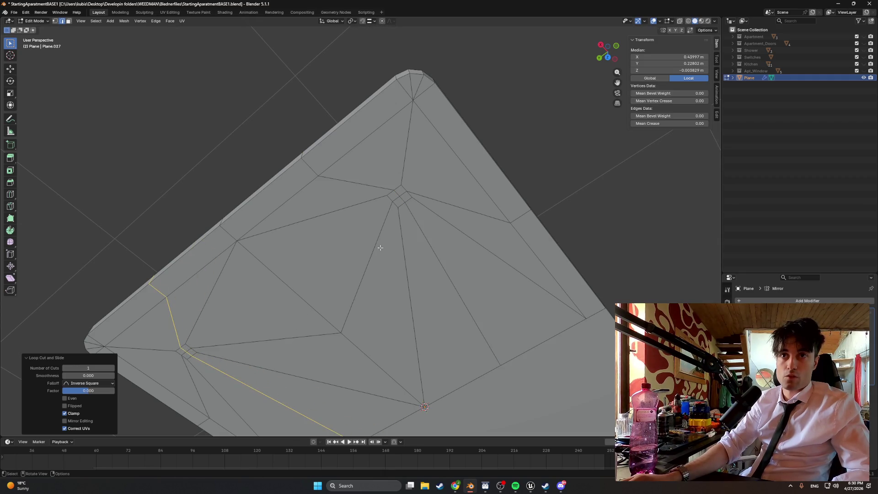
right_click(394, 205)
In face select mode, round the centre leg face into a circle with LoopTools Circle
click(396, 204)
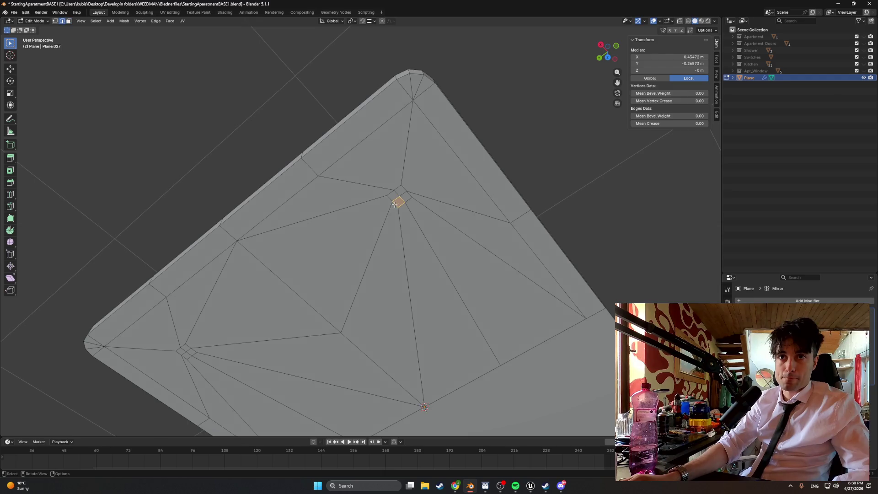
key(3)
click(399, 192)
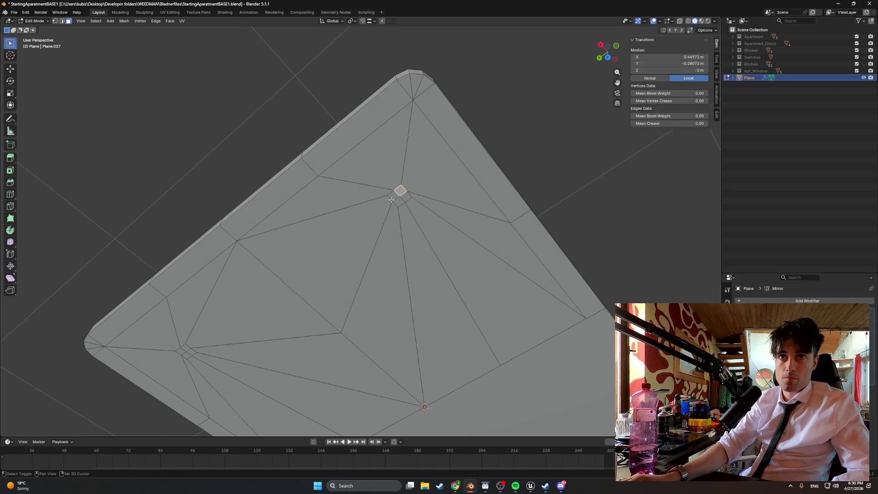
shift+click(184, 348)
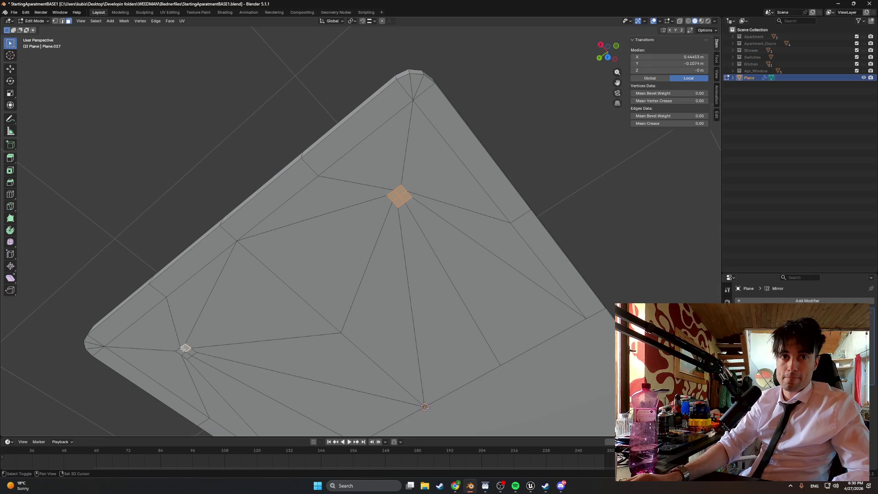
click(192, 354)
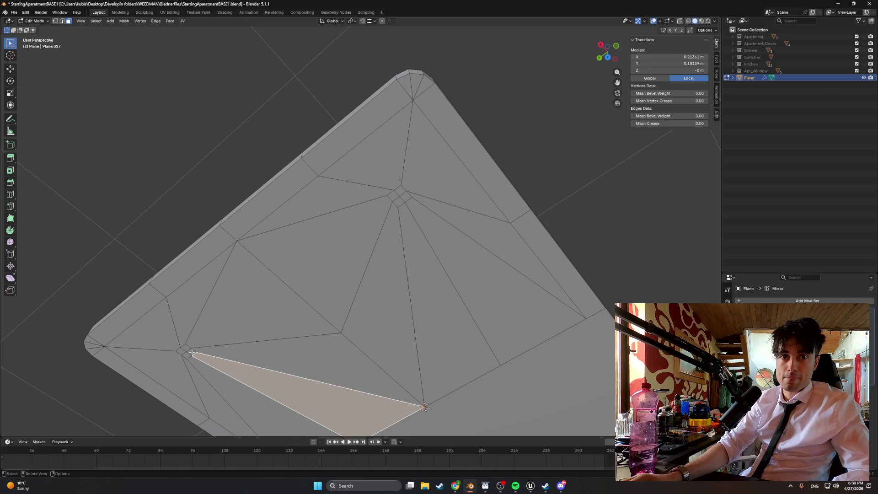
click(383, 201)
click(395, 194)
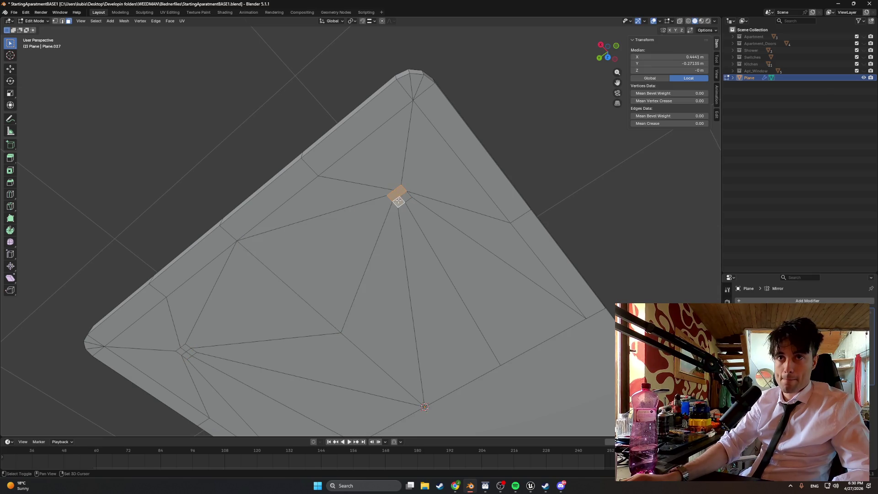
right_click(403, 197)
mouse_move(399, 190)
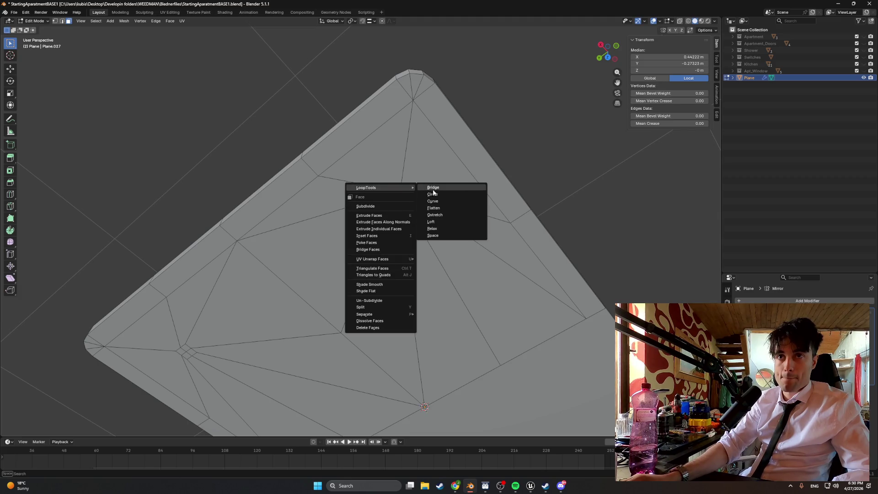
click(431, 197)
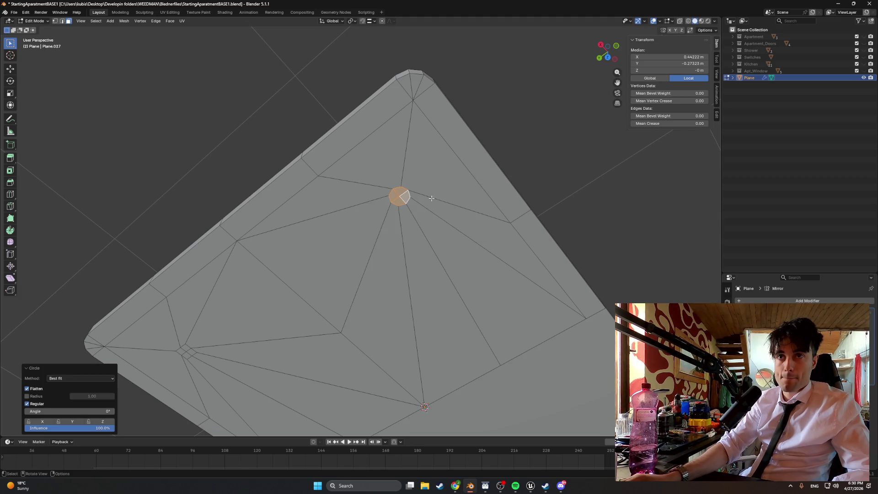
Round the corner leg face into a circle with LoopTools Circle as well
click(187, 350)
shift+click(185, 355)
shift+click(185, 355)
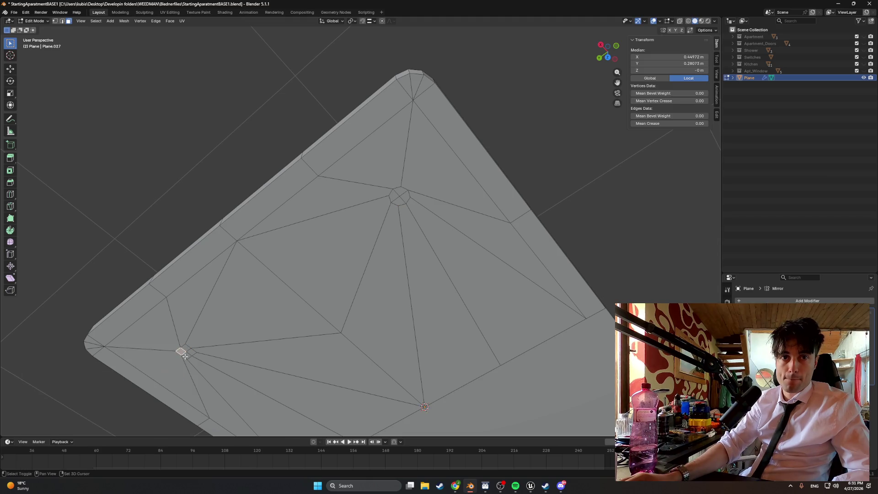
shift+click(189, 349)
right_click(186, 348)
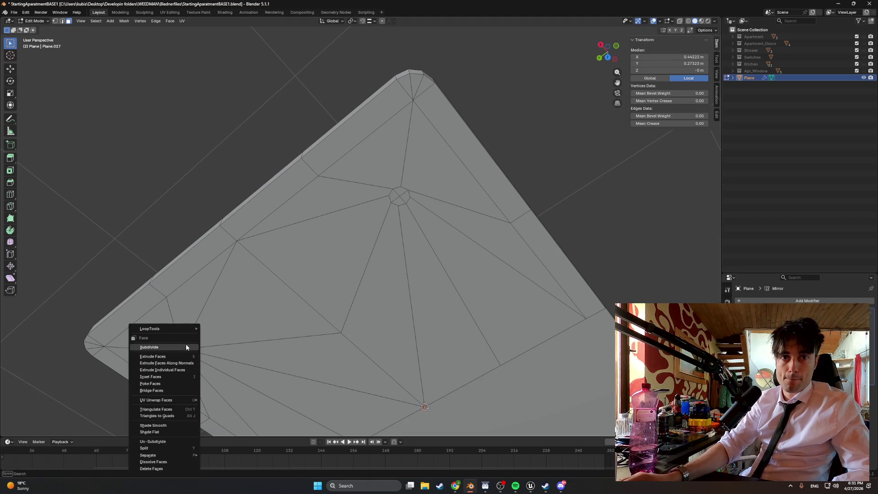
mouse_move(184, 342)
click(231, 330)
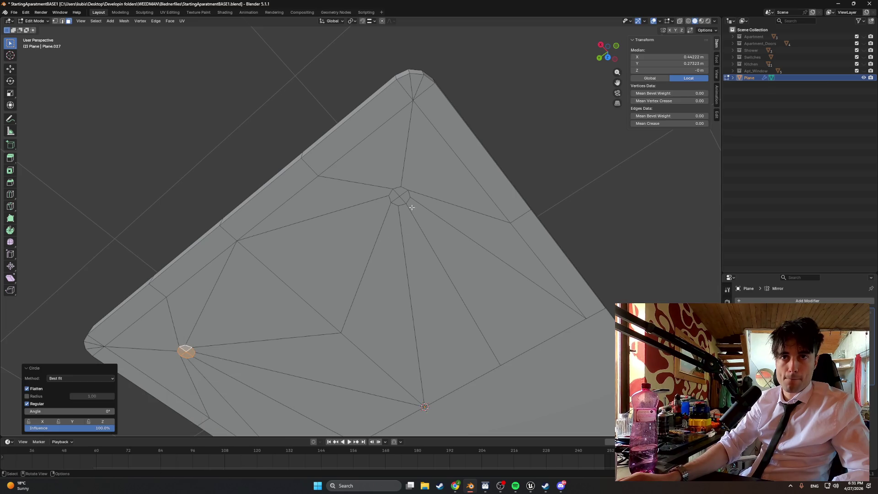
shift+click(399, 200)
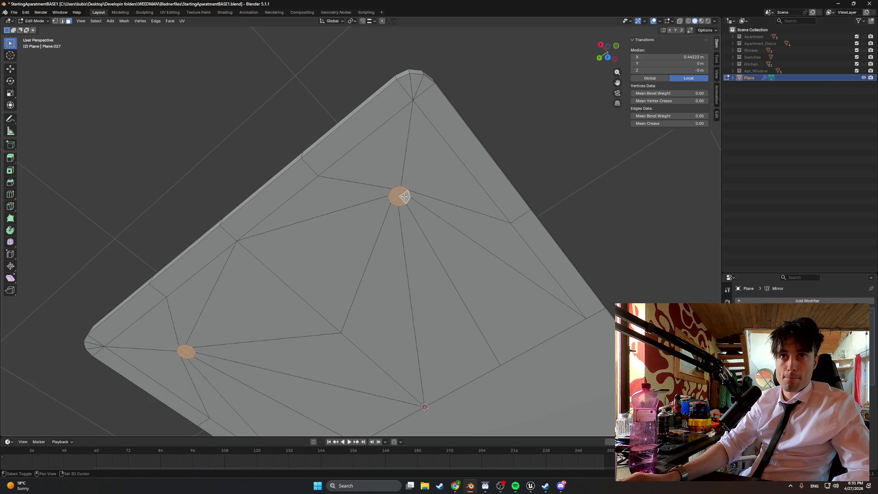
mouse_move(405, 196)
middle_down()
mouse_move(396, 247)
mouse_move(368, 285)
middle_up()
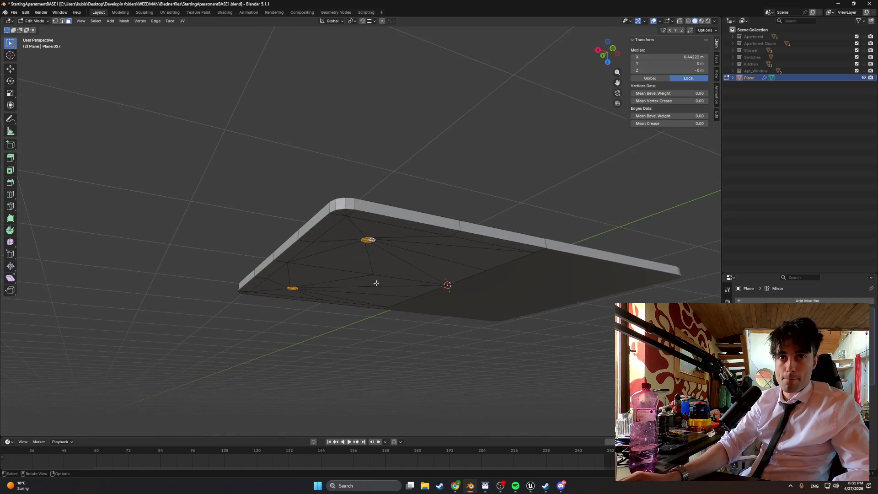
Show the Apartment collection and raise the plane along Z to the window ledge, 0.96191 m
click(864, 36)
mouse_move(446, 286)
middle_down()
mouse_move(435, 298)
mouse_move(449, 306)
mouse_move(421, 324)
mouse_move(421, 239)
mouse_move(387, 301)
mouse_move(454, 206)
mouse_move(555, 227)
mouse_move(571, 302)
mouse_move(587, 293)
mouse_move(535, 303)
mouse_move(416, 298)
mouse_move(453, 237)
mouse_move(531, 338)
mouse_move(526, 348)
mouse_move(602, 358)
mouse_move(558, 362)
mouse_move(467, 299)
mouse_move(429, 258)
middle_up()
key(Tab)
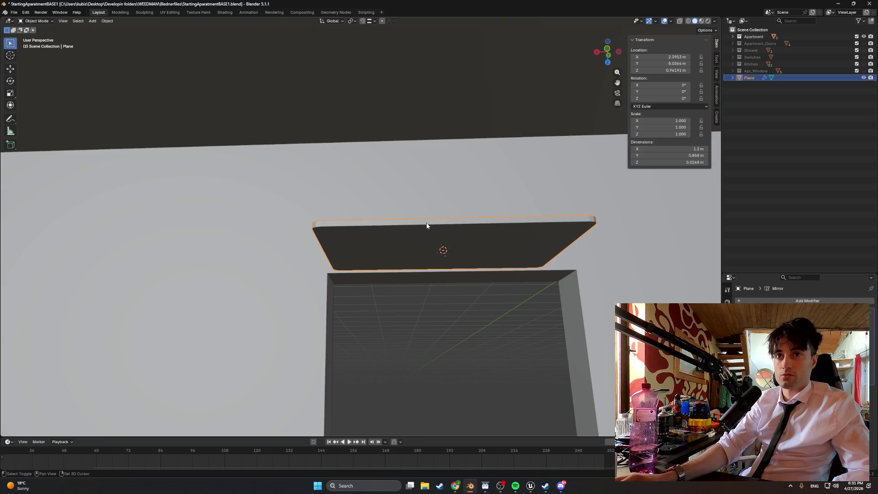
key(g)
key(z)
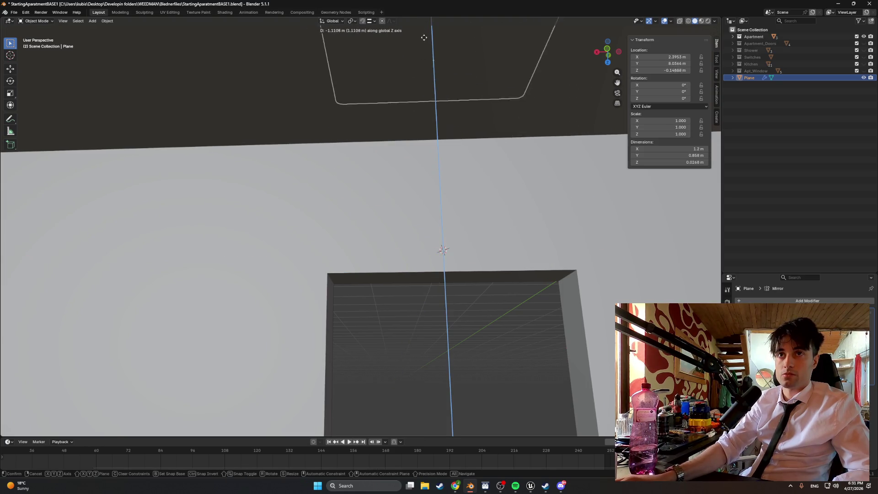
click(424, 37)
mouse_move(425, 92)
middle_down()
mouse_move(402, 163)
mouse_move(377, 73)
mouse_move(324, 43)
mouse_move(361, 82)
mouse_move(357, 177)
middle_up()
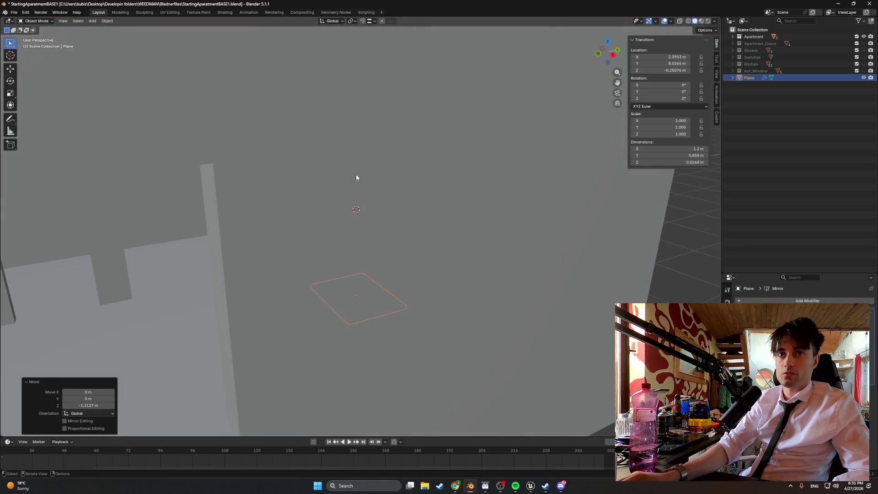
key(g)
key(z)
click(350, 375)
mouse_move(470, 372)
middle_down()
mouse_move(526, 28)
mouse_move(463, 36)
mouse_move(386, 267)
mouse_move(412, 232)
middle_up()
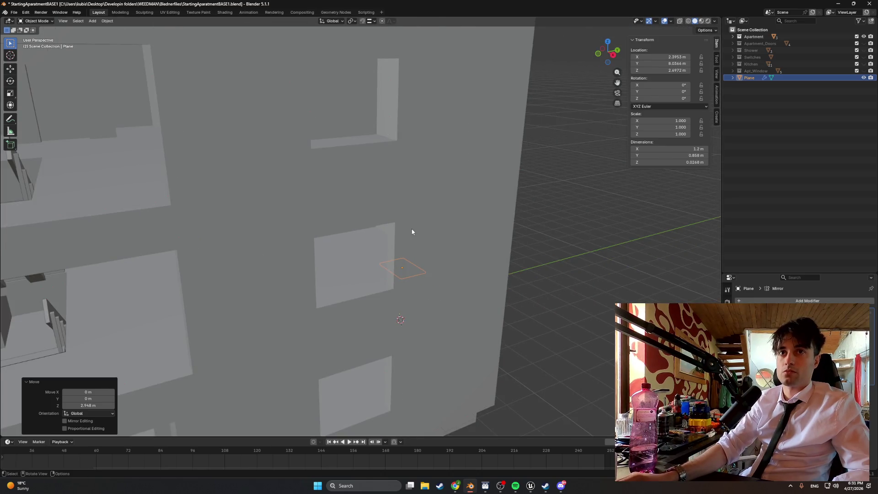
key(ctrl+z)
scroll(374, 271, up, 8)
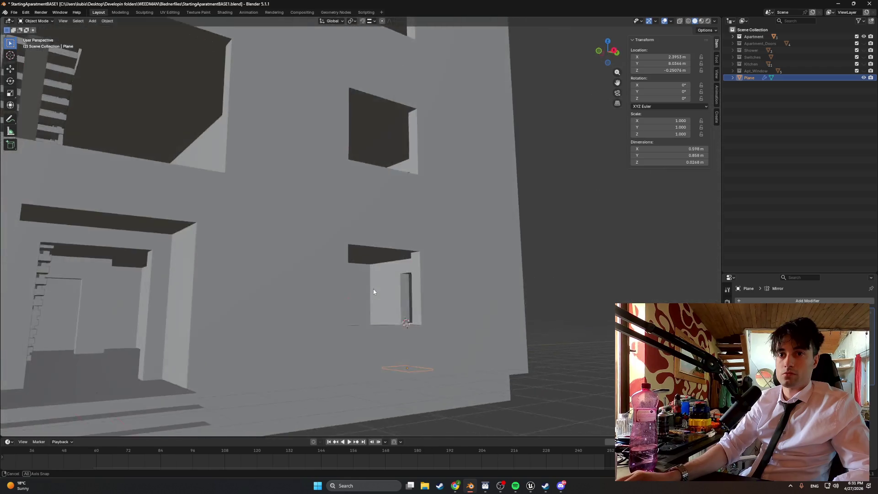
key(ctrl+z)
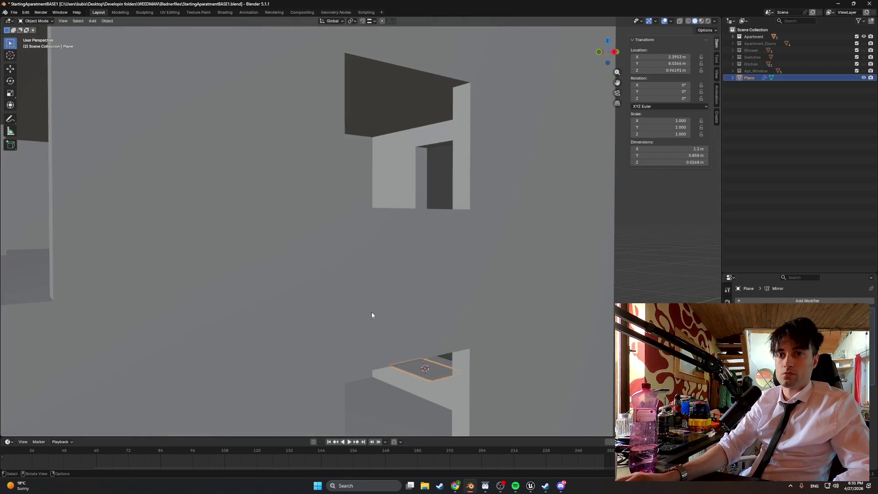
Unhide the Apt_Window and Kitchen objects in the Outliner
click(864, 70)
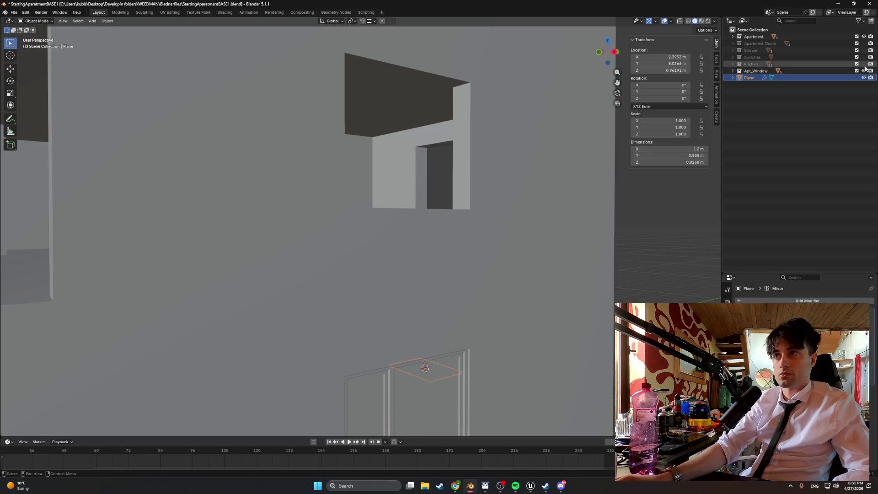
click(864, 64)
scroll(473, 300, down, 5)
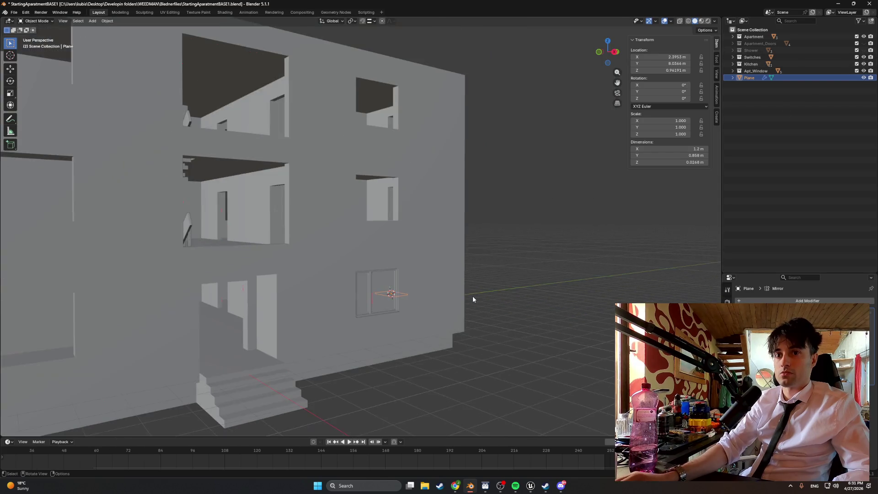
scroll(473, 299, up, 10)
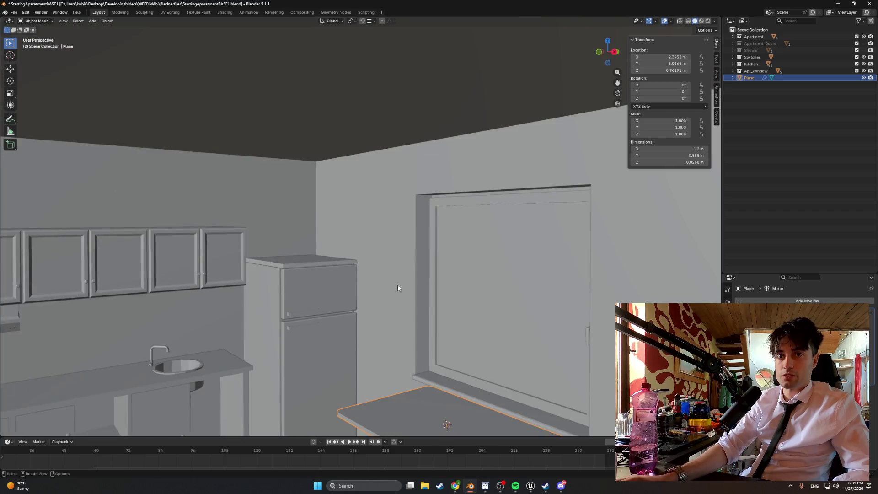
mouse_move(397, 288)
middle_down()
mouse_move(427, 304)
mouse_move(386, 241)
mouse_move(410, 273)
mouse_move(417, 246)
mouse_move(406, 282)
mouse_move(417, 333)
mouse_move(428, 335)
middle_up()
Inspect the tabletop mesh in Edit Mode from above
key(Tab)
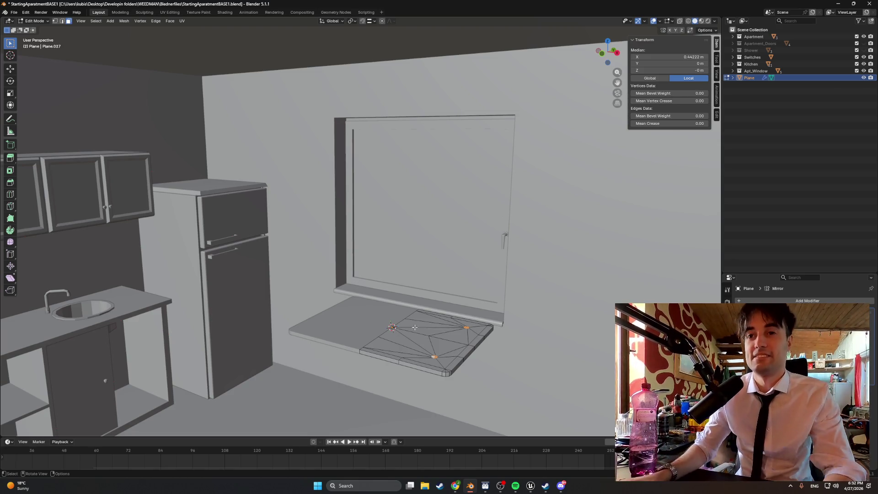
scroll(415, 327, up, 5)
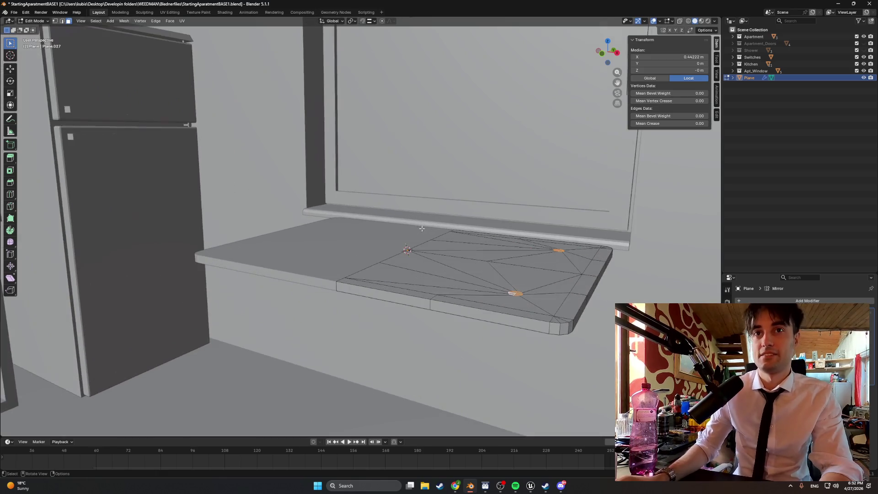
middle_drag(422, 228, 433, 246)
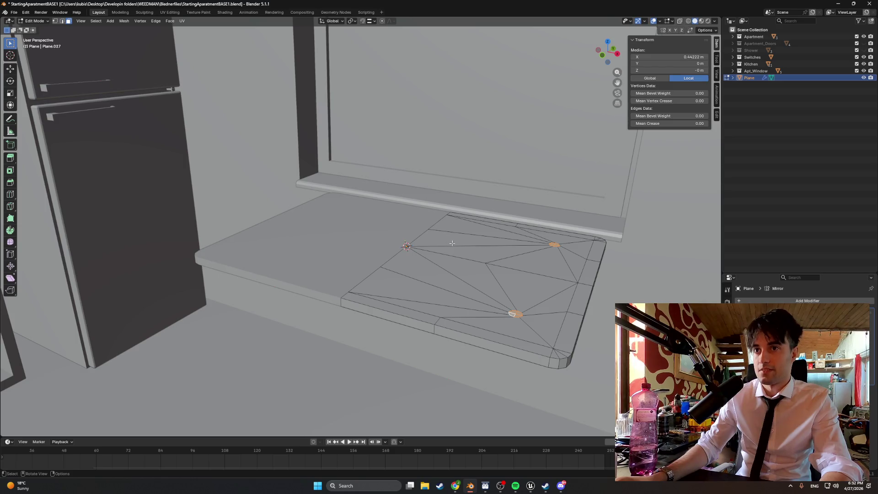
scroll(455, 240, down, 2)
Rotate the tabletop 180° around the X axis
key(Tab)
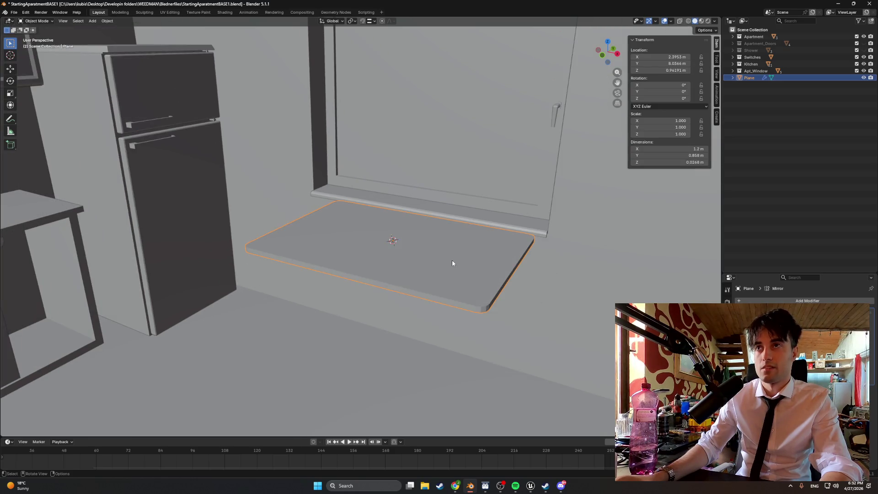
key(r)
key(x)
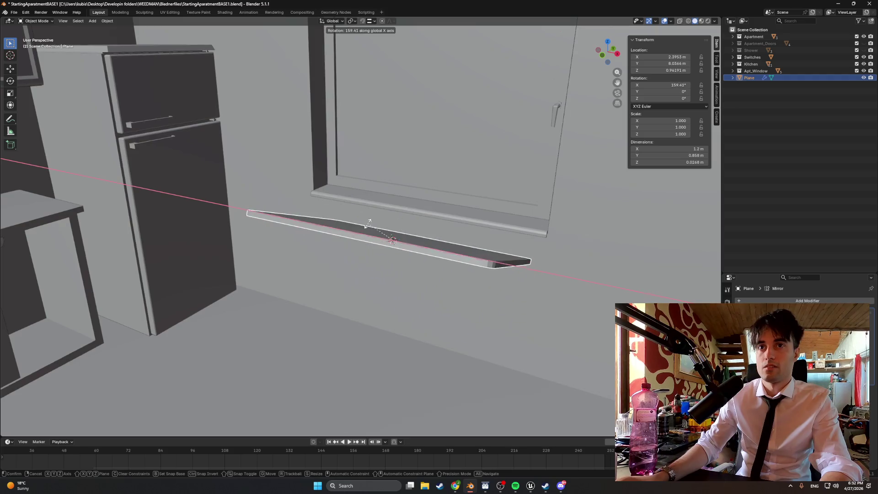
text(180)
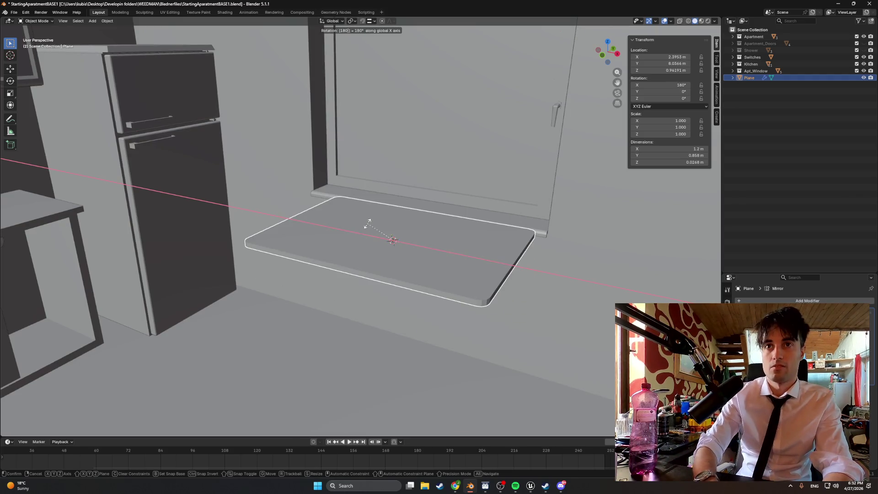
key(Return)
key(Tab)
mouse_move(359, 229)
middle_down()
mouse_move(464, 236)
mouse_move(328, 191)
middle_up()
Extrude the leg faces down 0.467 m and lower their ends a further 0.395 m
key(e)
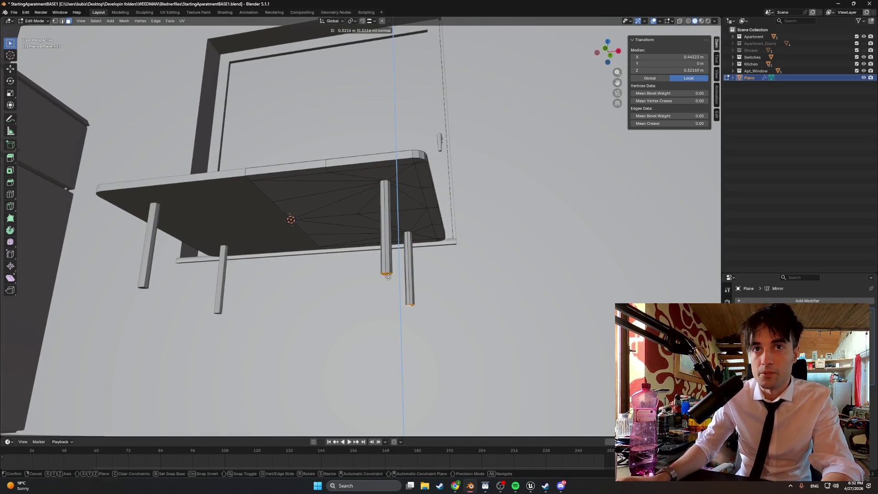
click(387, 313)
middle_drag(387, 313, 362, 226)
key(g)
key(z)
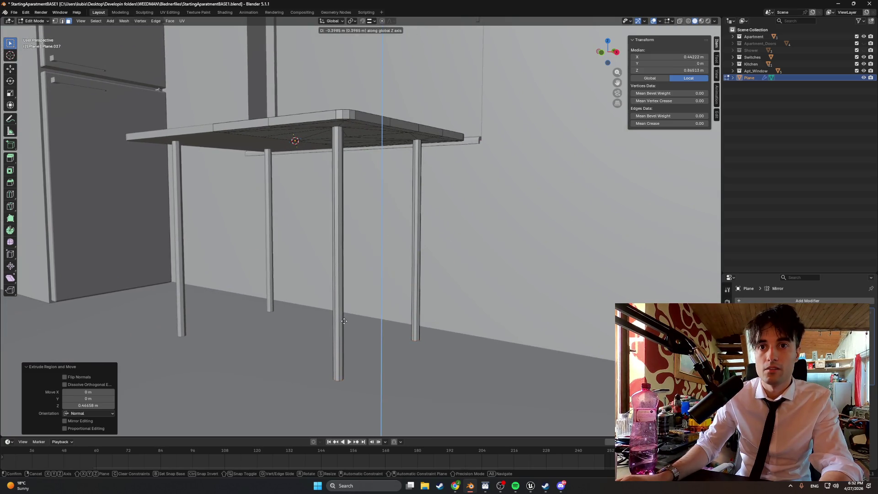
click(345, 320)
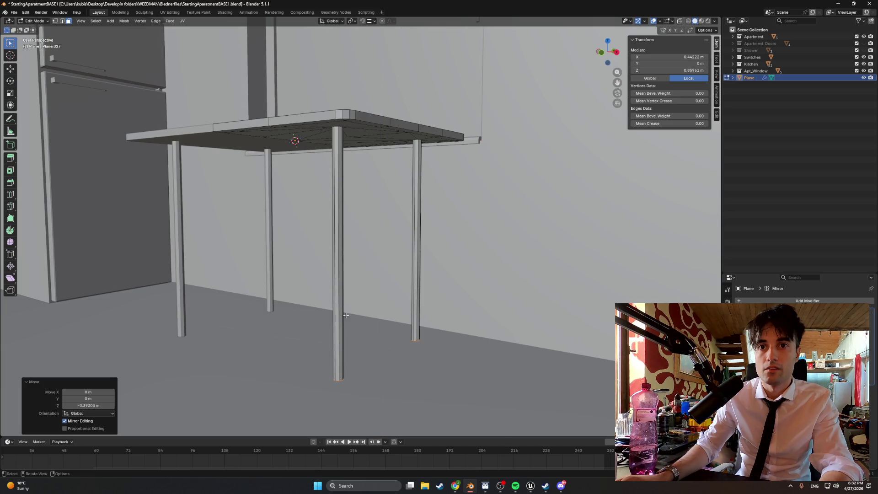
mouse_move(345, 319)
middle_down()
mouse_move(324, 290)
mouse_move(327, 261)
mouse_move(371, 251)
mouse_move(364, 251)
middle_up()
scroll(360, 249, up, 3)
Undo the leg extrusion and enlarge one underside leg face
key(ctrl+z)
key(ctrl+z)
key(ctrl+z)
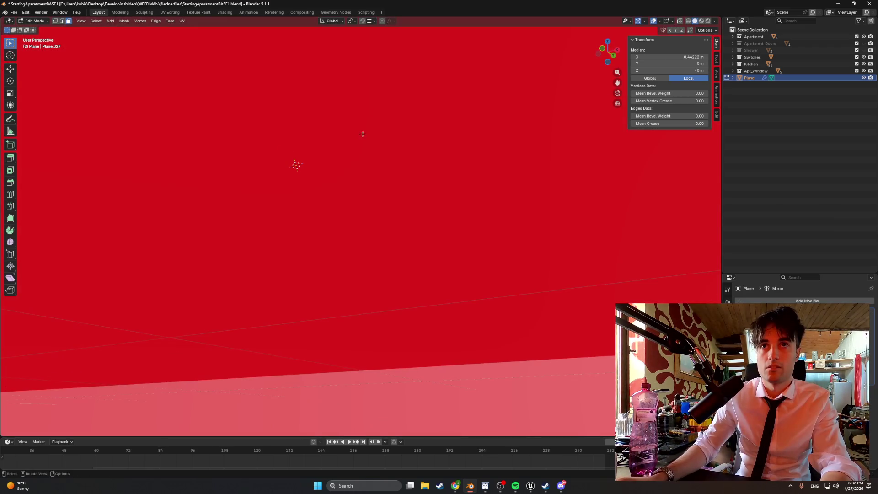
scroll(362, 134, down, 4)
key(s)
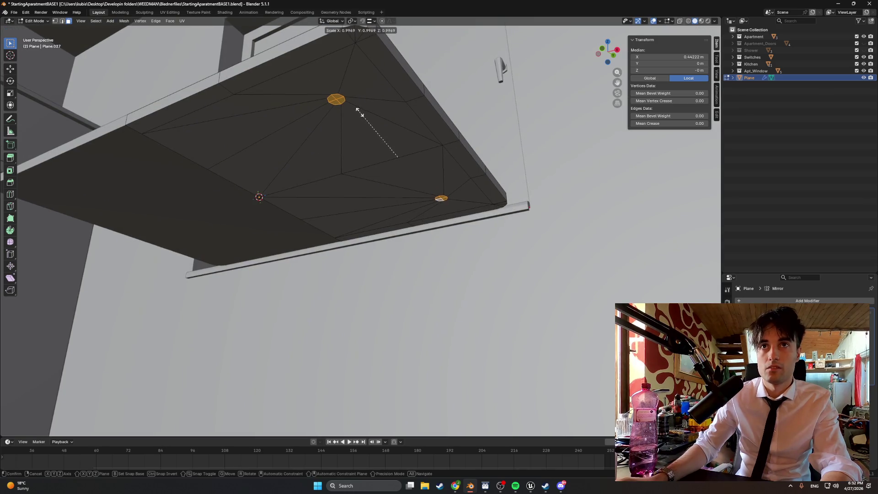
right_click(358, 110)
middle_drag(358, 111, 326, 74)
click(330, 65)
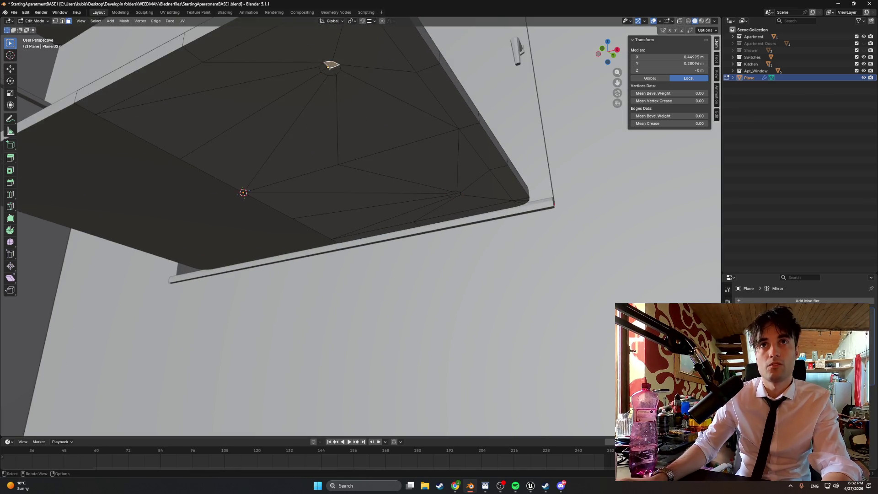
key(s)
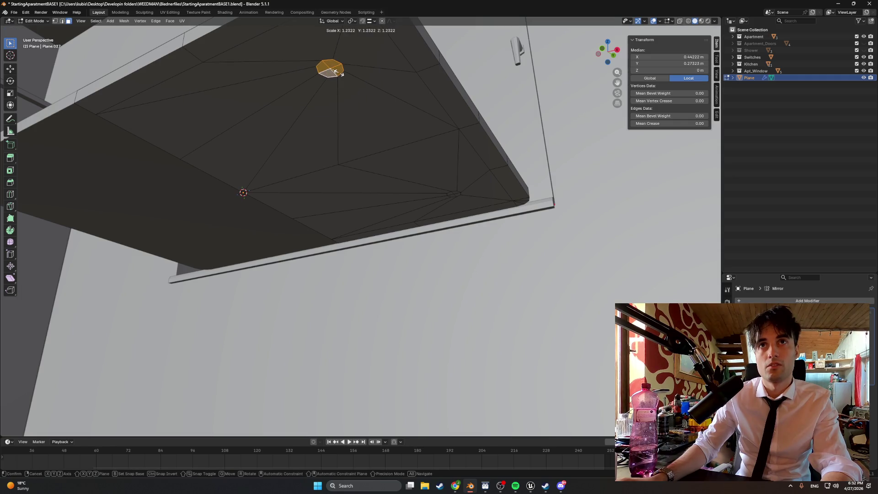
text(1)
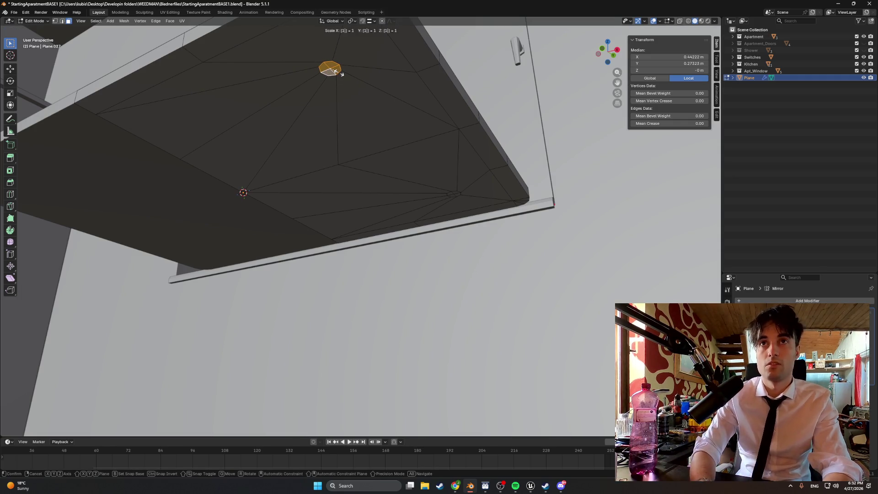
text(.5)
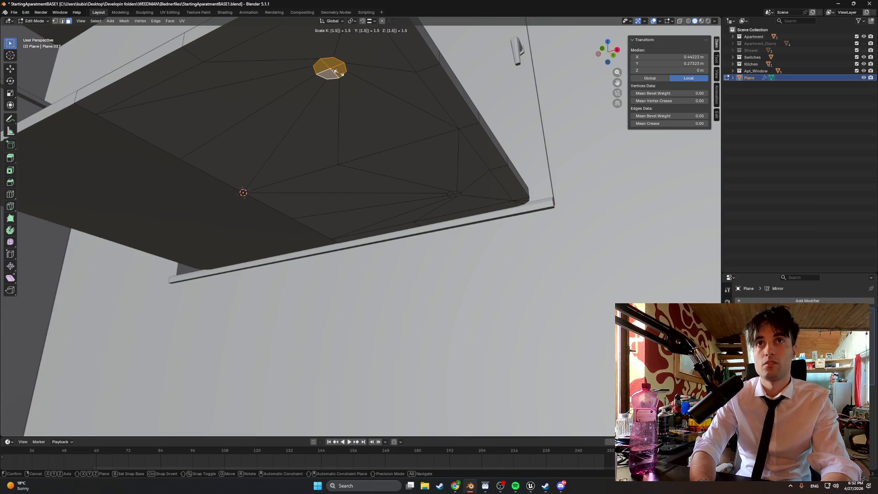
key(Escape)
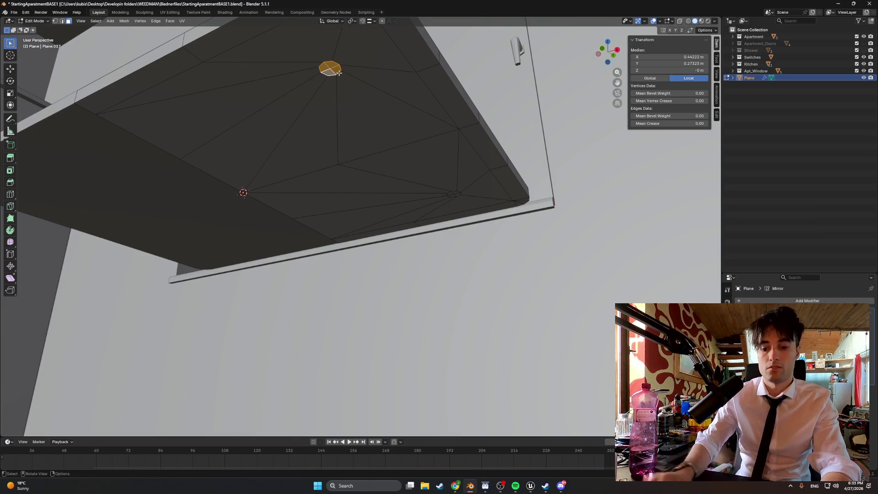
text(s)
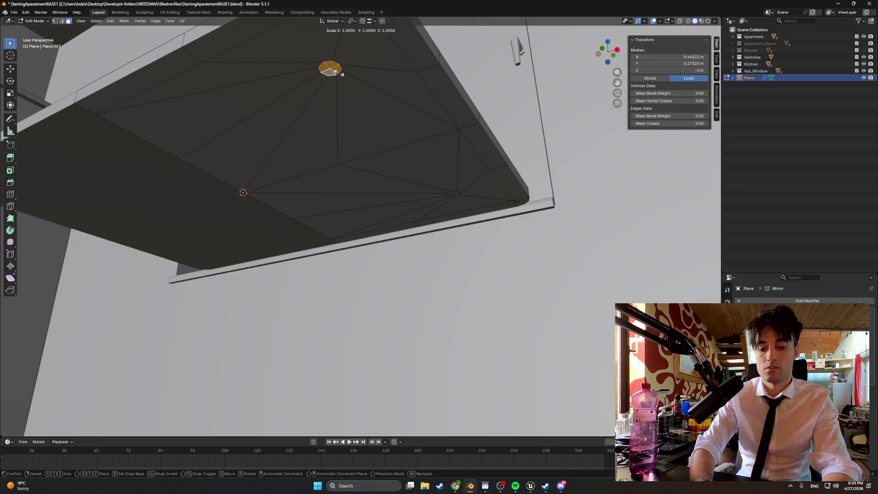
text(3)
key(Return)
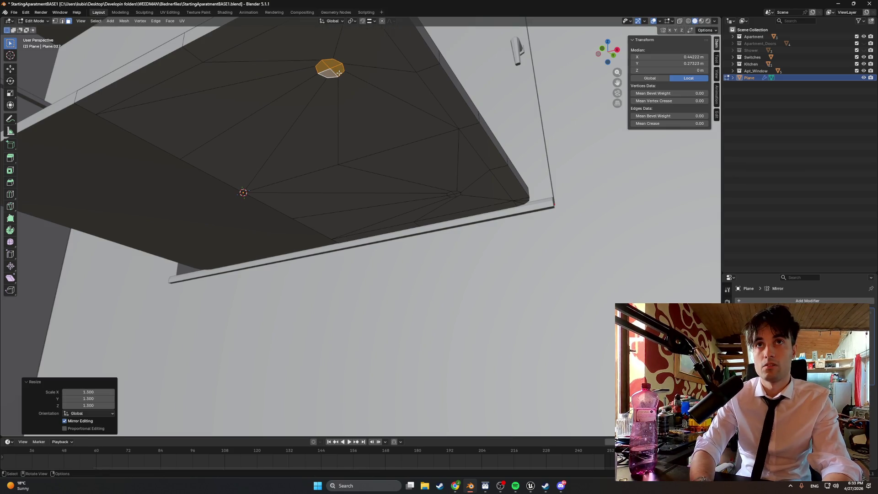
Scale another leg face by 1.3 and select the mirrored leg faces on both sides
click(455, 193)
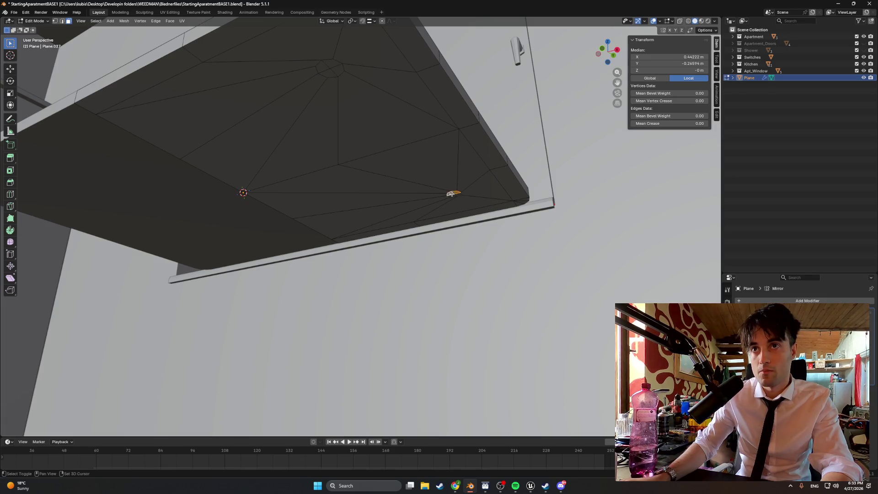
text(s)
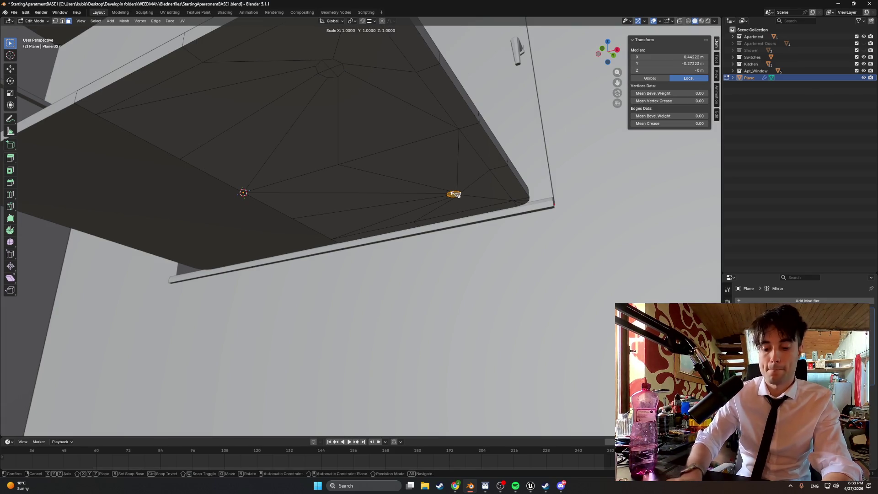
text(1.3)
key(Return)
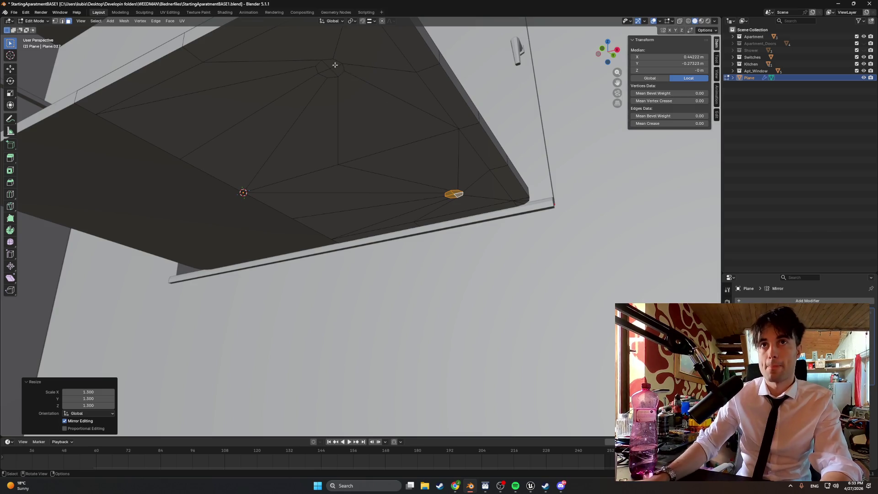
click(327, 67)
key(ctrl+shift+m)
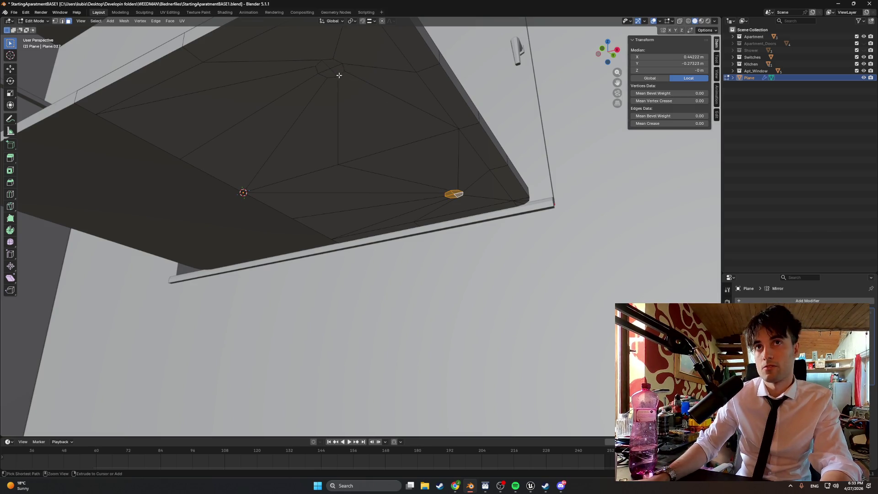
mouse_move(329, 65)
middle_down()
mouse_move(330, 161)
mouse_move(305, 162)
middle_up()
In Object Mode, lower the tabletop slightly along Z
key(Tab)
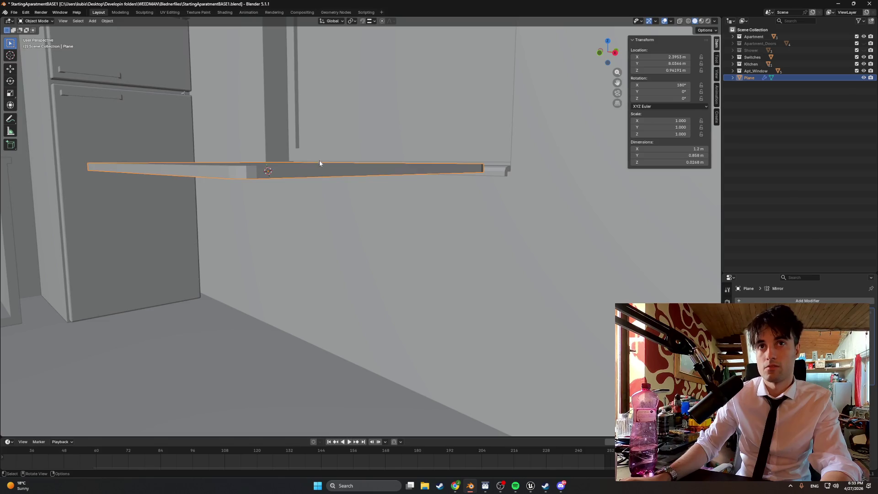
key(g)
key(z)
click(320, 174)
key(g)
key(z)
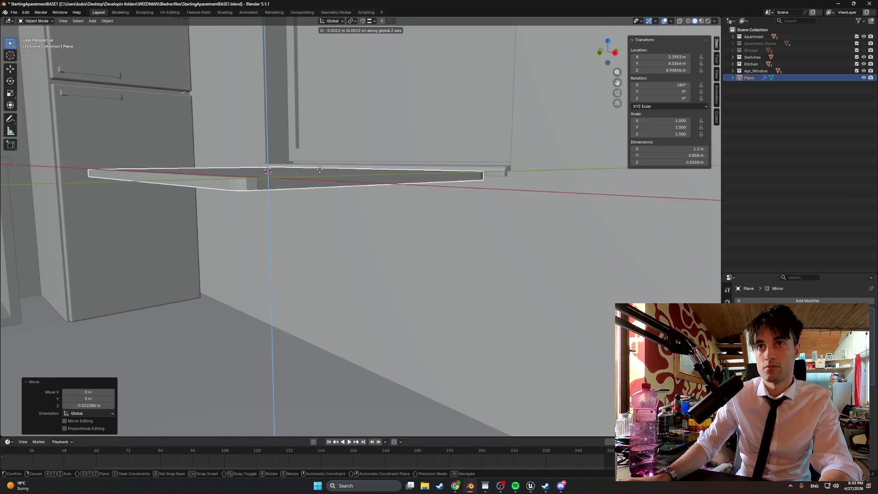
click(321, 172)
mouse_move(320, 172)
middle_down()
mouse_move(339, 159)
mouse_move(309, 170)
mouse_move(309, 210)
mouse_move(326, 263)
middle_up()
Extrude the tabletop's leg faces down to the floor to form the legs
key(Tab)
key(e)
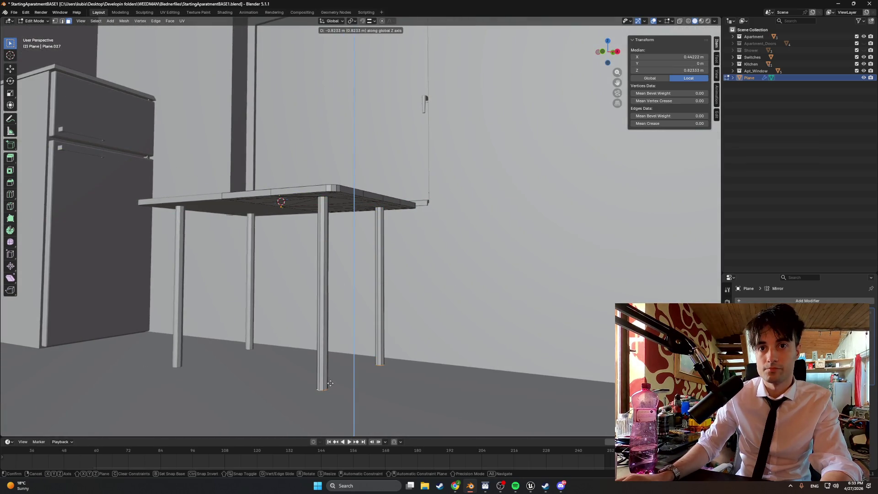
click(329, 385)
mouse_move(329, 384)
middle_down()
mouse_move(334, 308)
mouse_move(331, 314)
mouse_move(316, 288)
mouse_move(325, 281)
mouse_move(282, 277)
mouse_move(365, 248)
mouse_move(363, 208)
mouse_move(430, 189)
mouse_move(434, 176)
mouse_move(365, 183)
mouse_move(406, 177)
middle_up()
Select edges on the left and right legs
click(468, 172)
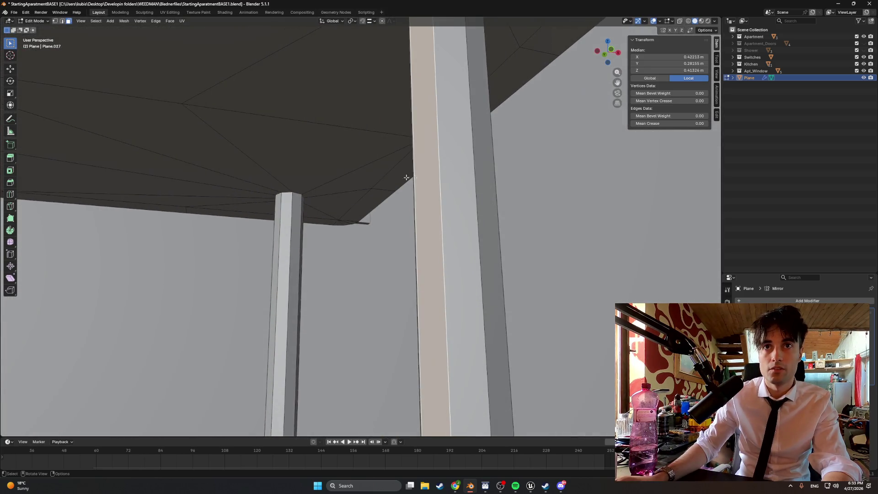
click(293, 202)
click(292, 202)
middle_drag(293, 202, 408, 201)
shift+click(601, 202)
mouse_move(601, 201)
middle_down()
mouse_move(520, 228)
mouse_move(534, 225)
mouse_move(378, 238)
mouse_move(352, 159)
mouse_move(355, 171)
mouse_move(386, 179)
mouse_move(325, 228)
mouse_move(330, 236)
mouse_move(300, 227)
mouse_move(309, 258)
mouse_move(288, 247)
mouse_move(281, 229)
mouse_move(329, 212)
mouse_move(378, 232)
mouse_move(361, 245)
mouse_move(346, 231)
middle_up()
Nudge the whole table slightly along Y, then begin an edge loop cut on a leg
key(Tab)
key(g)
key(y)
click(431, 213)
mouse_move(431, 213)
middle_down()
mouse_move(483, 196)
mouse_move(468, 209)
mouse_move(478, 189)
mouse_move(385, 211)
middle_up()
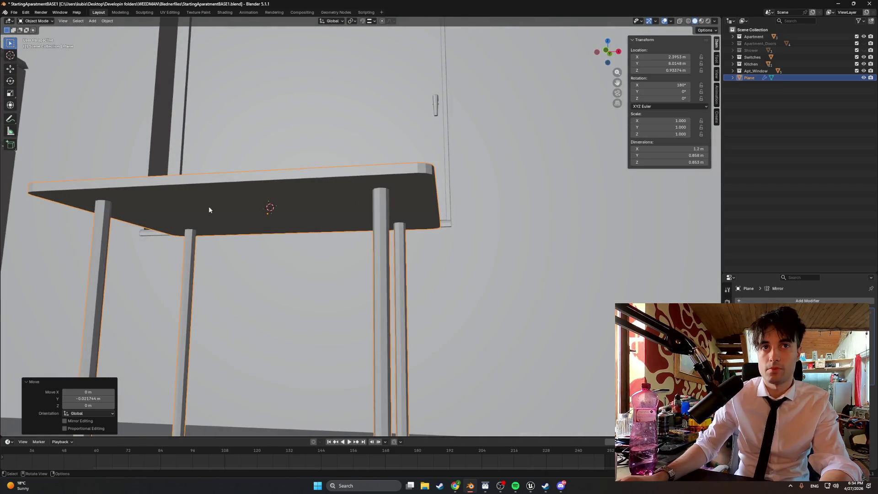
mouse_move(209, 210)
middle_down()
mouse_move(182, 216)
mouse_move(319, 225)
mouse_move(359, 243)
middle_up()
key(Tab)
key(ctrl+r)
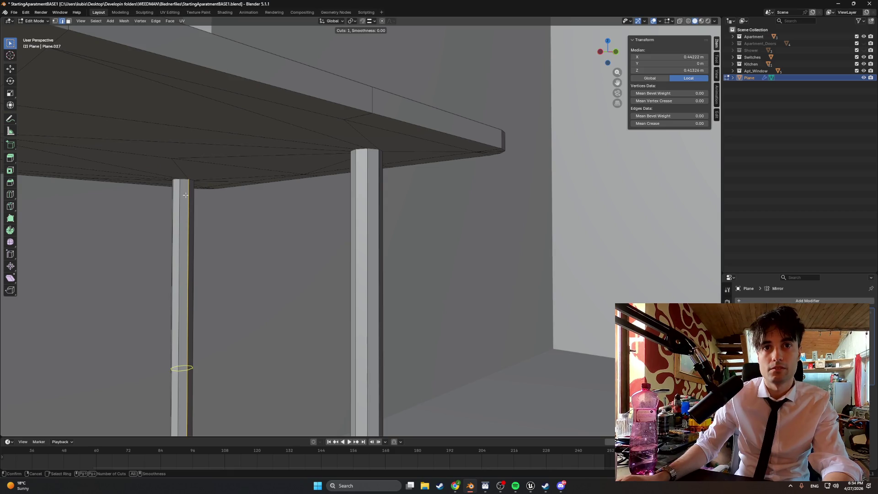
Add an edge loop to the left leg and move it down along Z
click(185, 196)
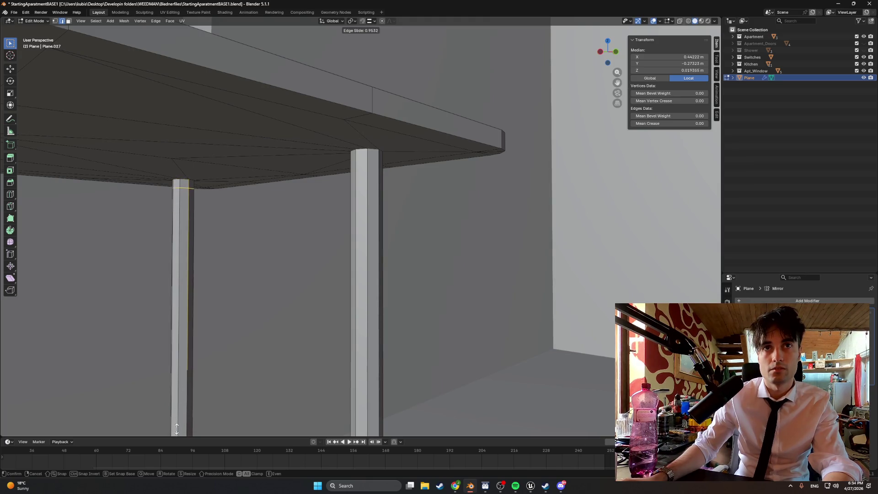
click(177, 415)
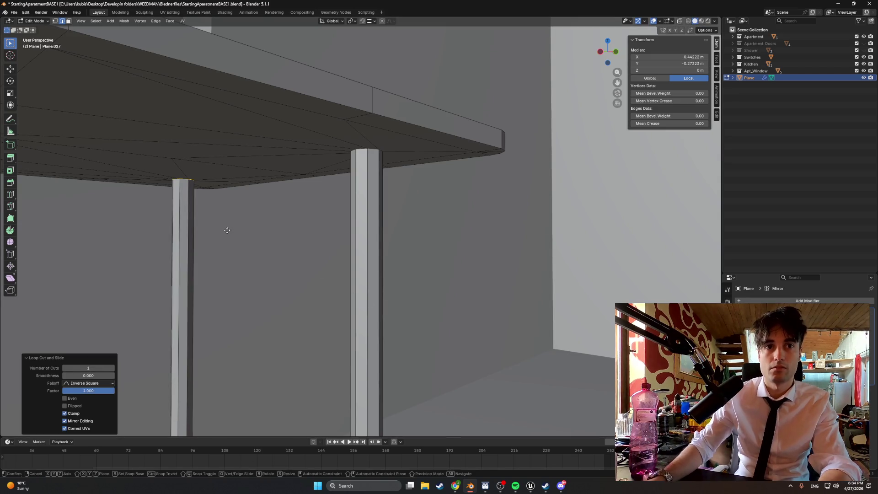
key(g)
key(z)
click(219, 254)
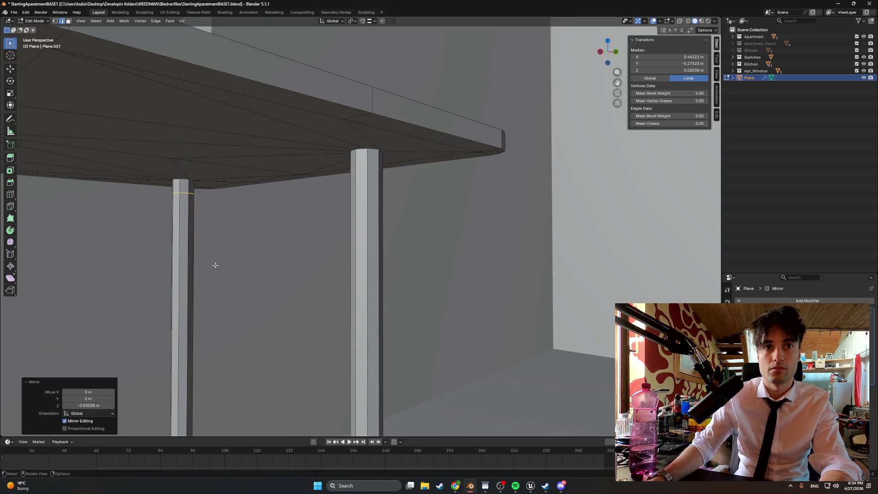
Fine-tune the loop's vertical offset, trying 0.3 m and 0.1 m before settling on 0.08 m
drag(88, 406, 99, 406)
click(97, 405)
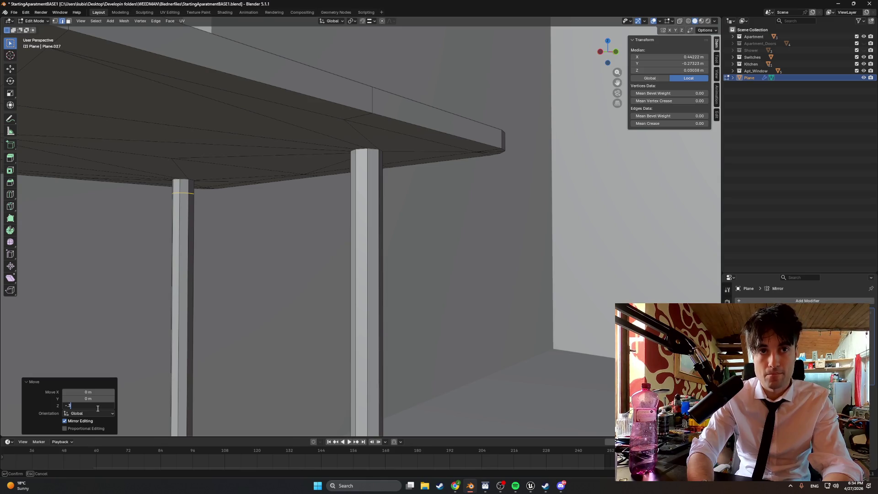
key(Return)
click(98, 406)
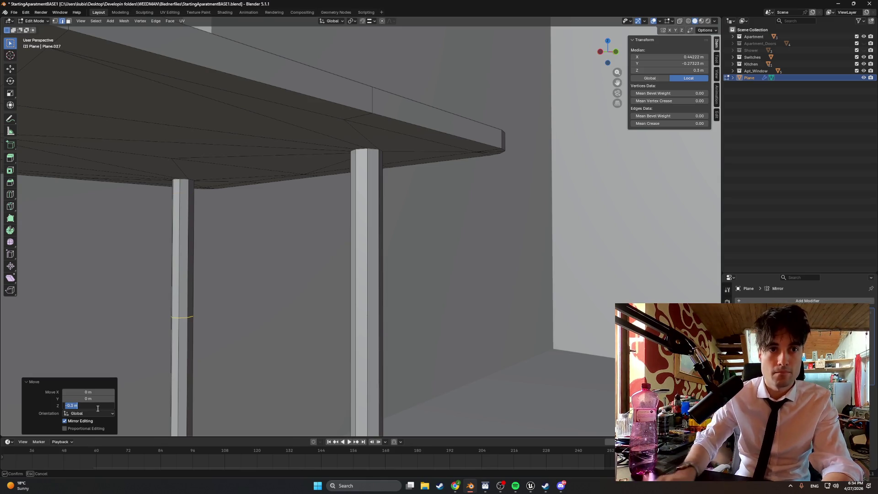
text(.1)
key(Return)
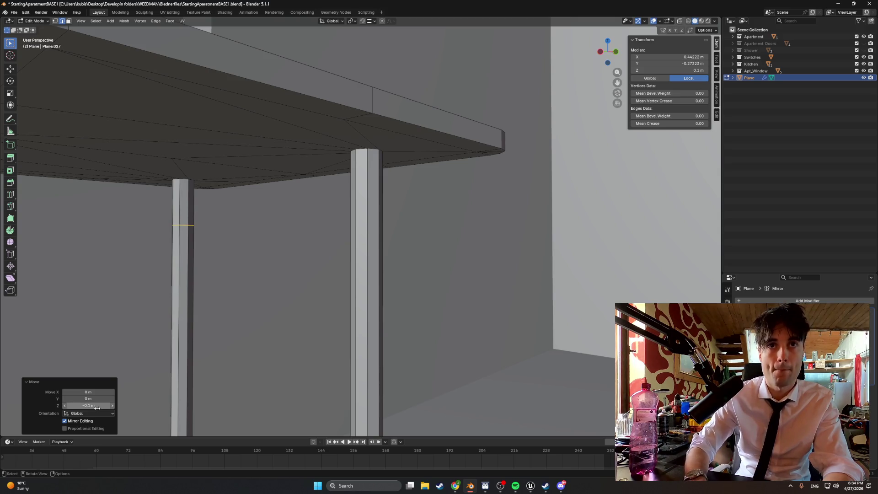
mouse_move(278, 290)
middle_down()
mouse_move(357, 267)
mouse_move(375, 281)
middle_up()
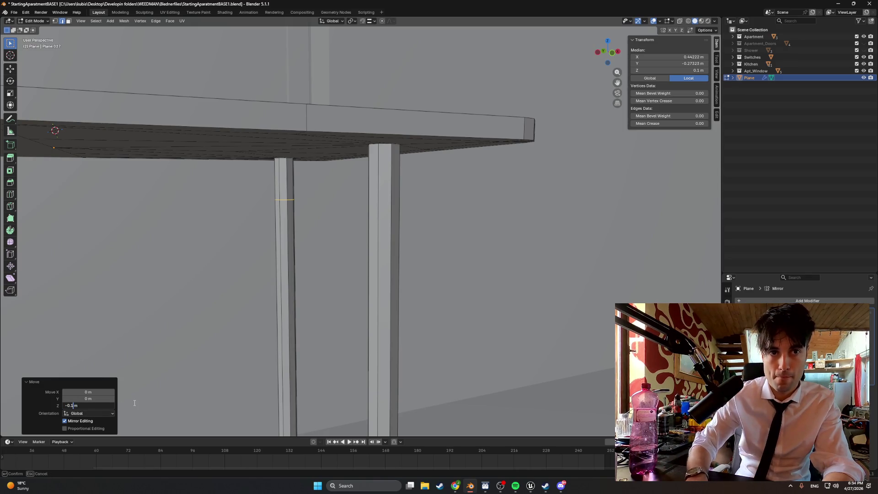
key(Return)
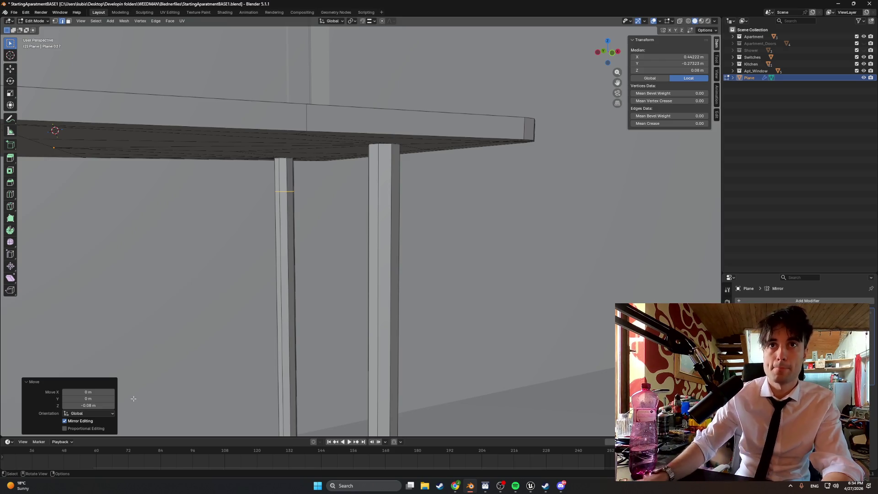
Add an edge loop on the right leg, slide it to the top and lower it by 0.081 m
scroll(275, 251, down, 5)
mouse_move(275, 252)
middle_down()
mouse_move(251, 291)
mouse_move(313, 289)
middle_up()
scroll(312, 289, up, 5)
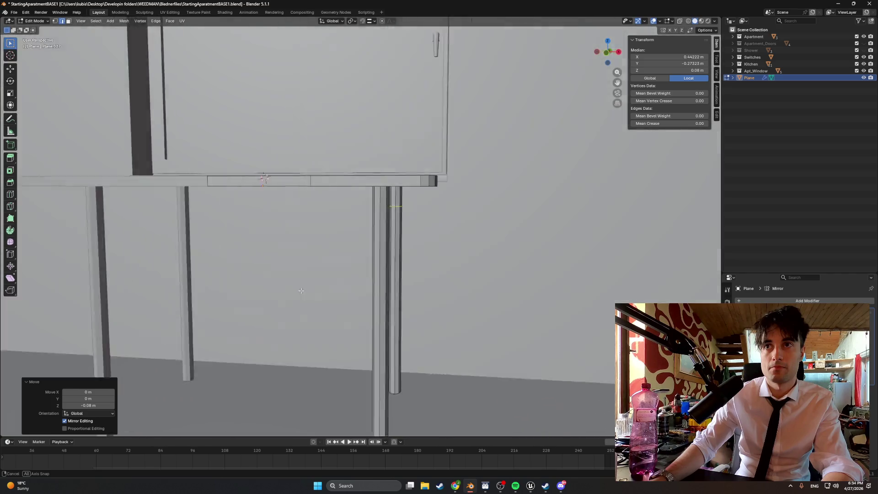
scroll(313, 289, up, 6)
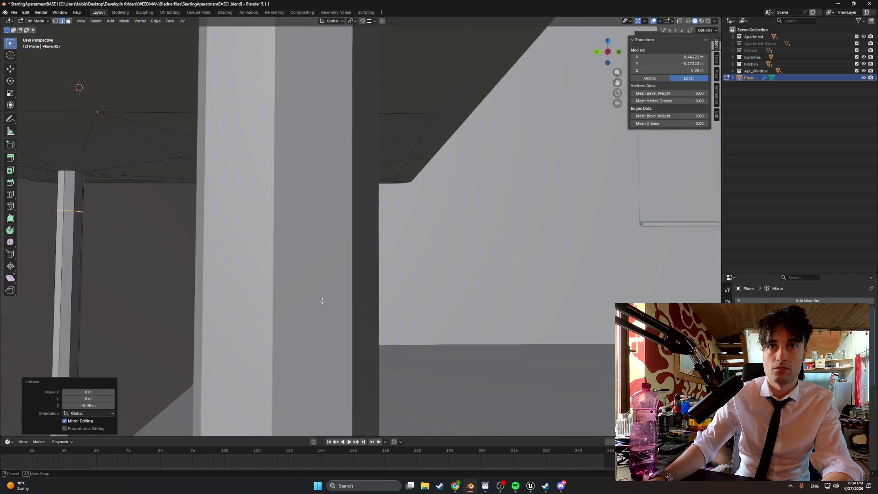
scroll(322, 300, down, 3)
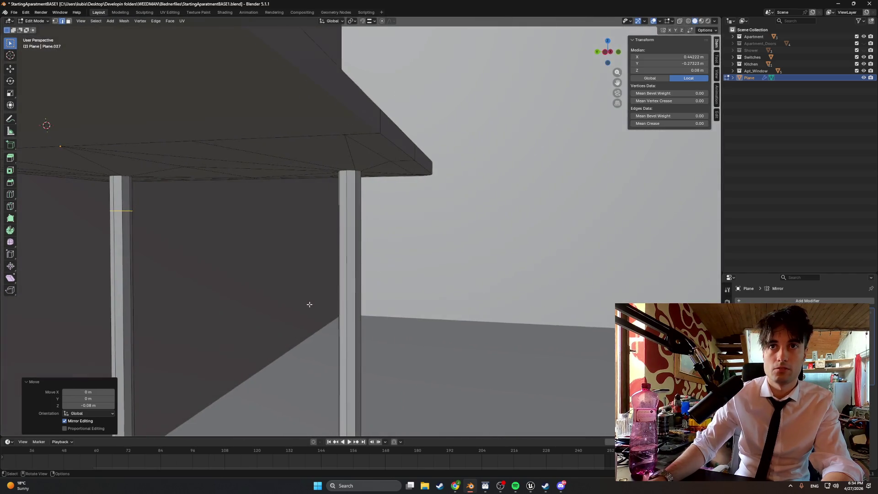
key(ctrl+r)
click(348, 263)
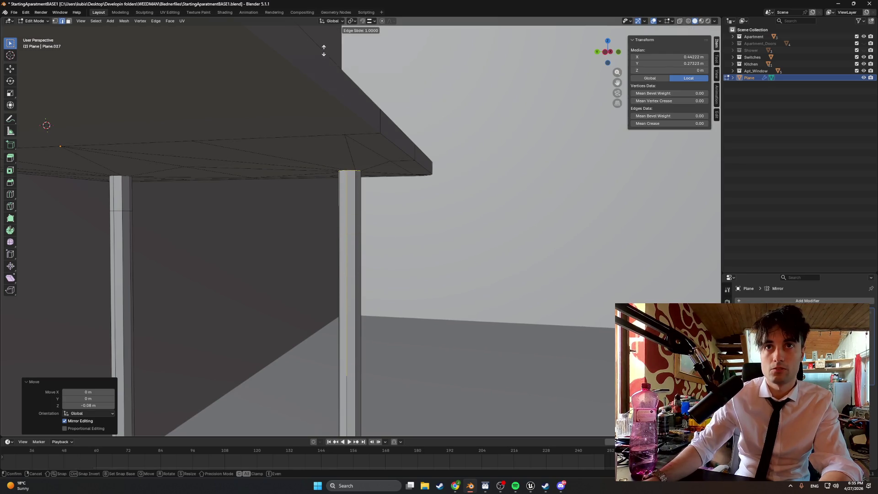
click(326, 68)
key(g)
key(z)
click(294, 219)
double_click(85, 404)
text(-.08)
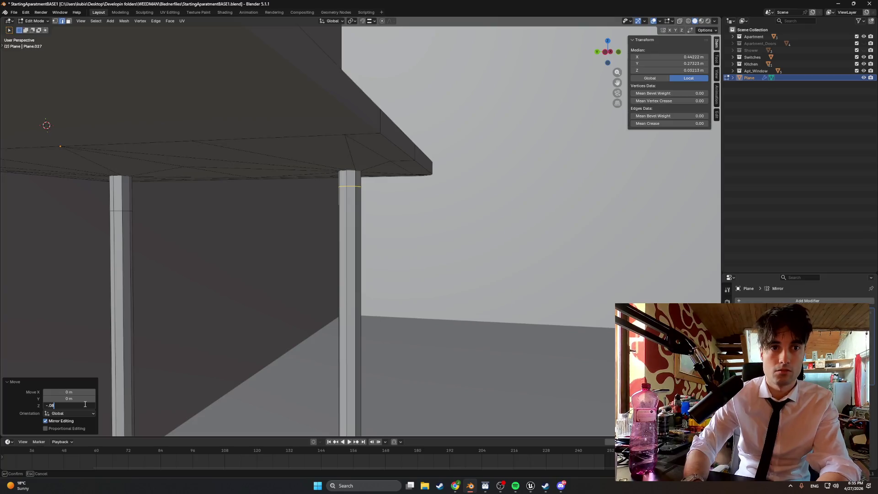
text(1)
Switch to vertex select and pick a vertex on the leg
mouse_move(216, 237)
middle_down()
mouse_move(256, 242)
mouse_move(201, 227)
middle_up()
click(181, 178)
mouse_move(182, 178)
middle_down()
mouse_move(267, 207)
mouse_move(142, 208)
mouse_move(356, 202)
mouse_move(263, 198)
mouse_move(65, 151)
mouse_move(257, 196)
mouse_move(356, 194)
mouse_move(326, 216)
mouse_move(433, 225)
mouse_move(307, 223)
mouse_move(348, 215)
mouse_move(259, 221)
middle_up()
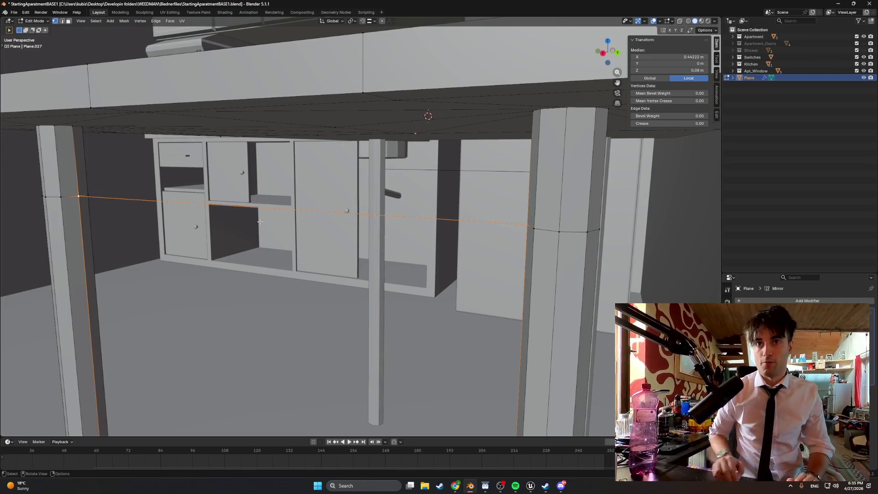
Bring the browser window to the front and go to youtube.com
click(451, 489)
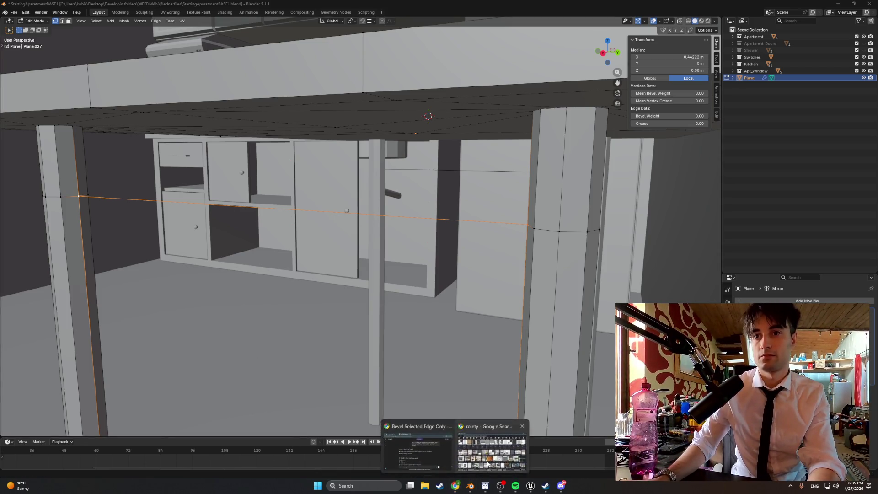
click(488, 464)
click(125, 20)
text(you)
key(Return)
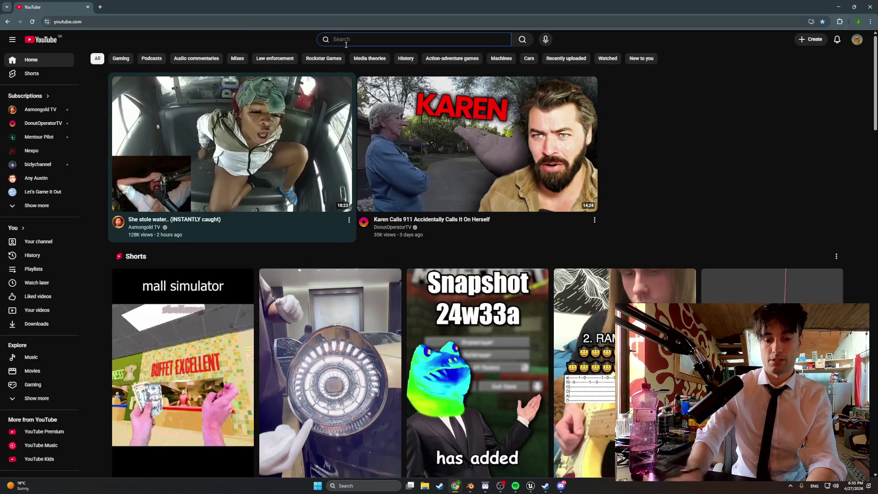
Search YouTube for 'police body cam' and open 'The Moment 19-Year-Old Realized She Picked The Wrong Fight'
text(BOIDY CAM)
key(Return)
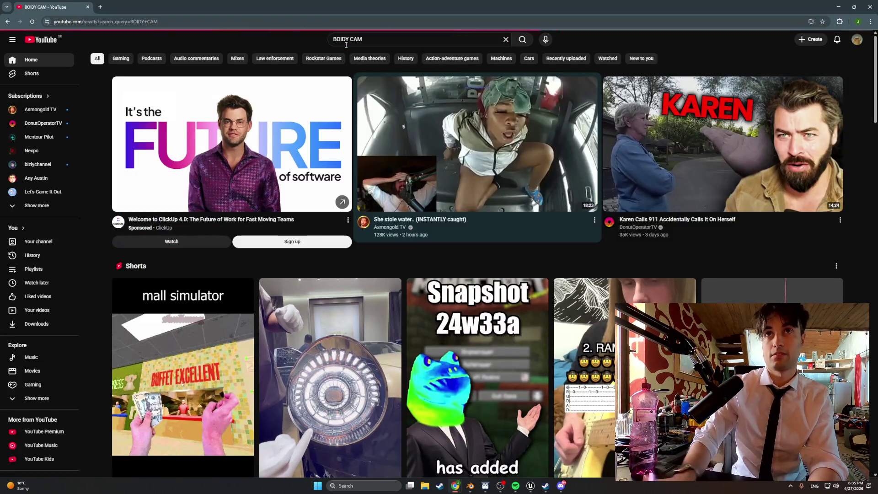
text(/)
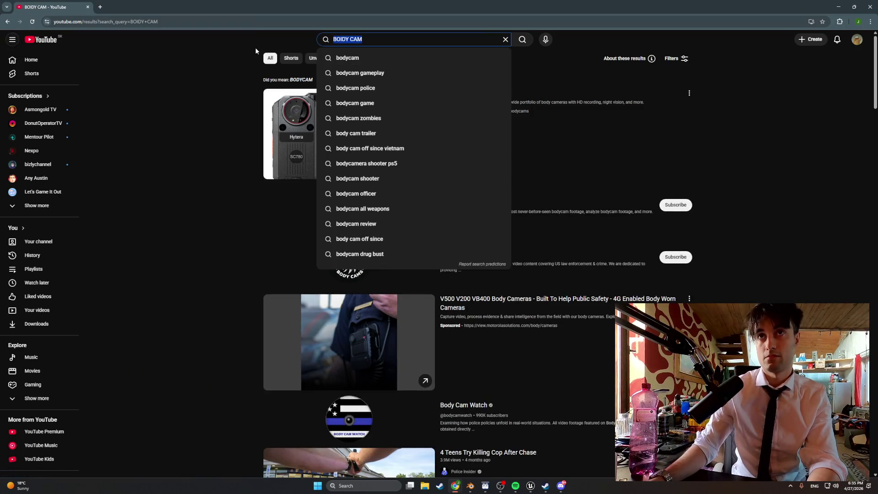
text(police body ca)
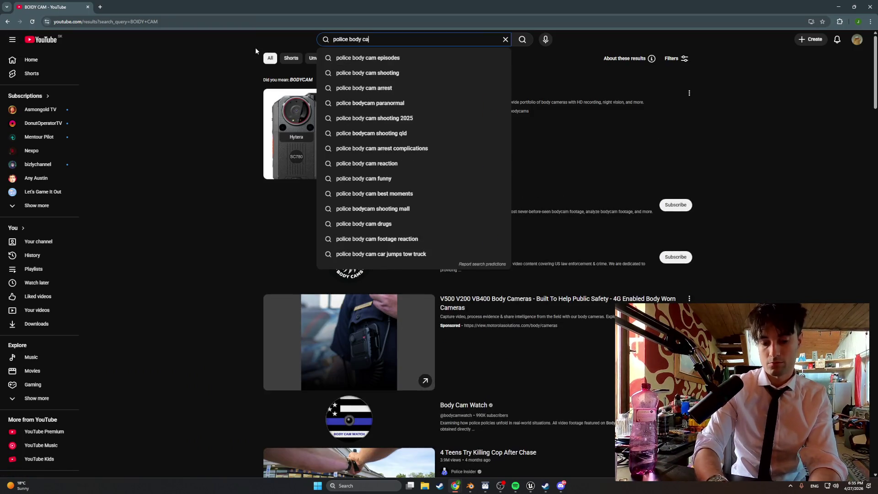
text(m)
key(Return)
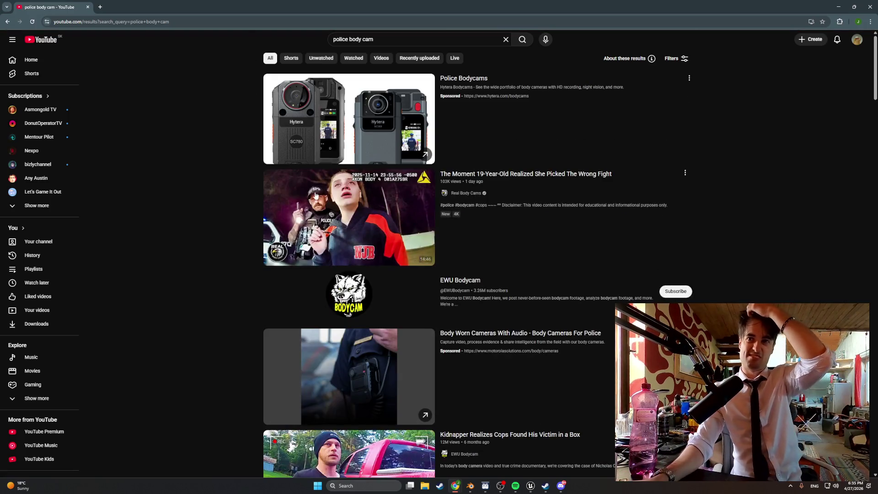
mouse_move(315, 195)
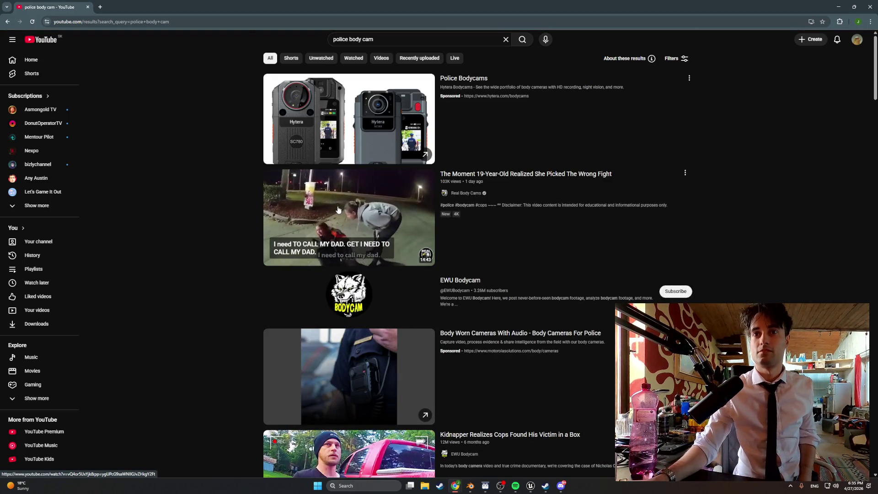
click(339, 210)
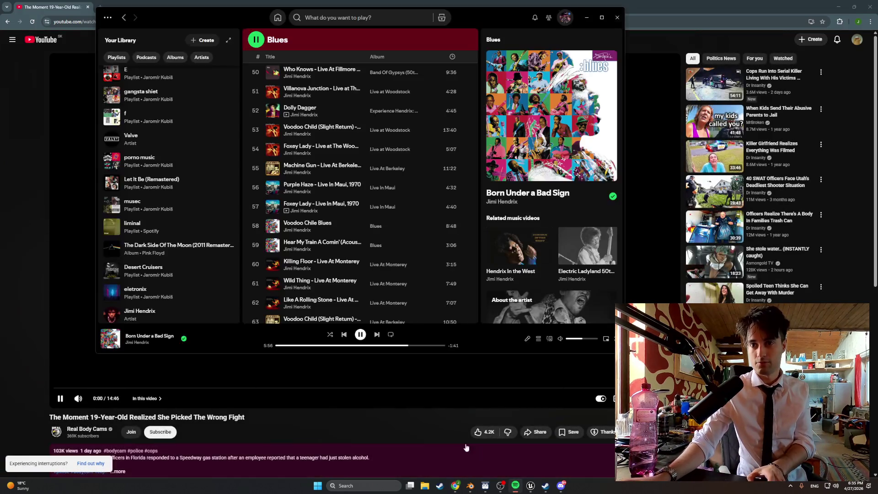
click(516, 486)
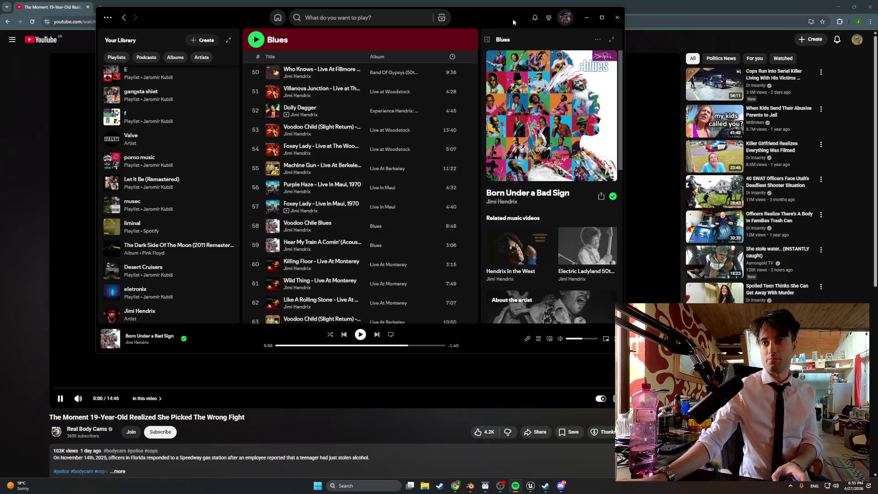
click(586, 19)
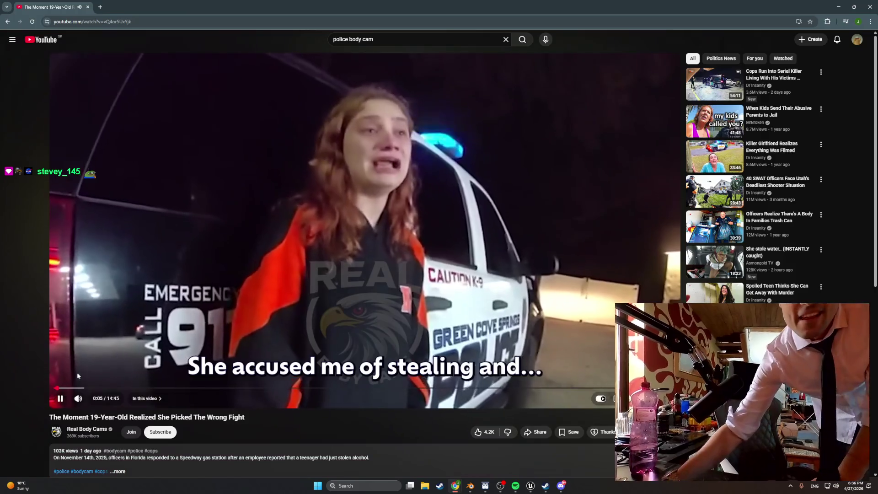
Turn the body cam video's volume down, let it play, then switch to full screen
click(89, 399)
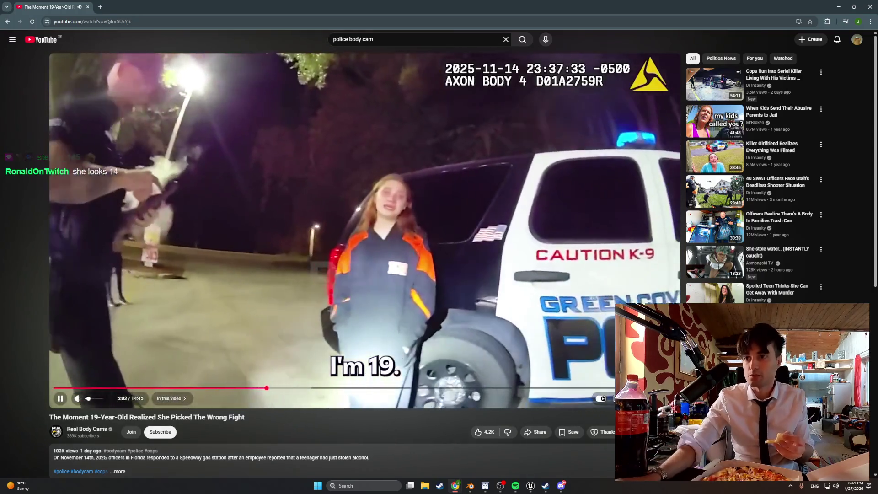
key(f)
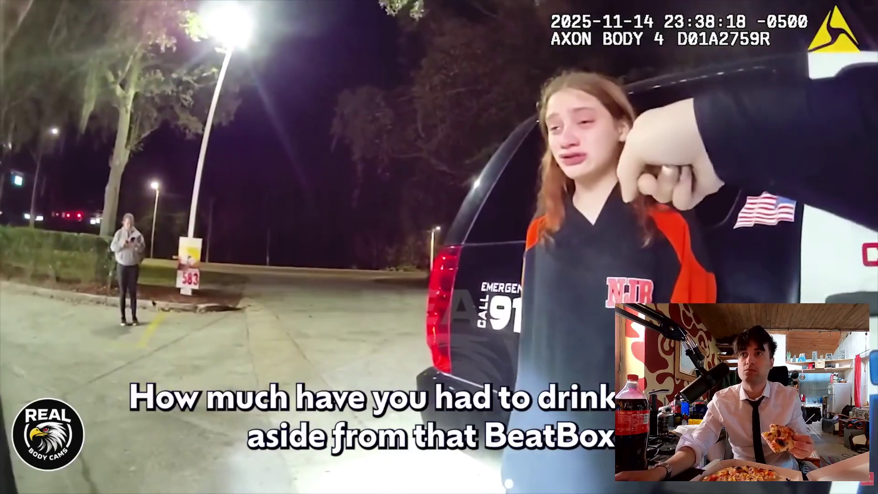
mouse_move(306, 281)
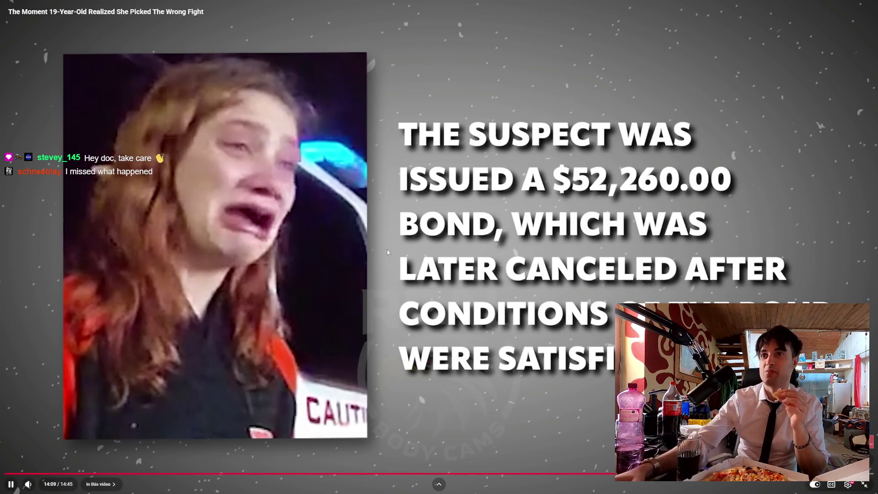
Pause the body-cam video, resume it, then pause it again
click(578, 239)
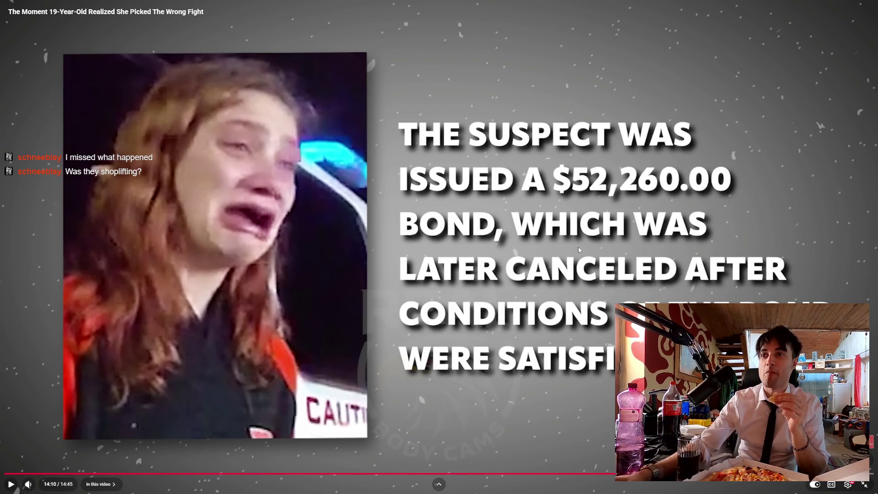
click(578, 246)
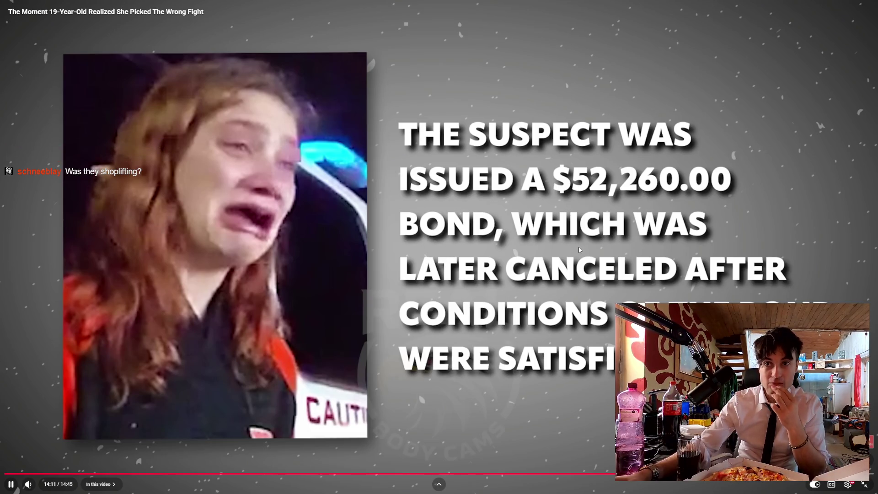
click(578, 253)
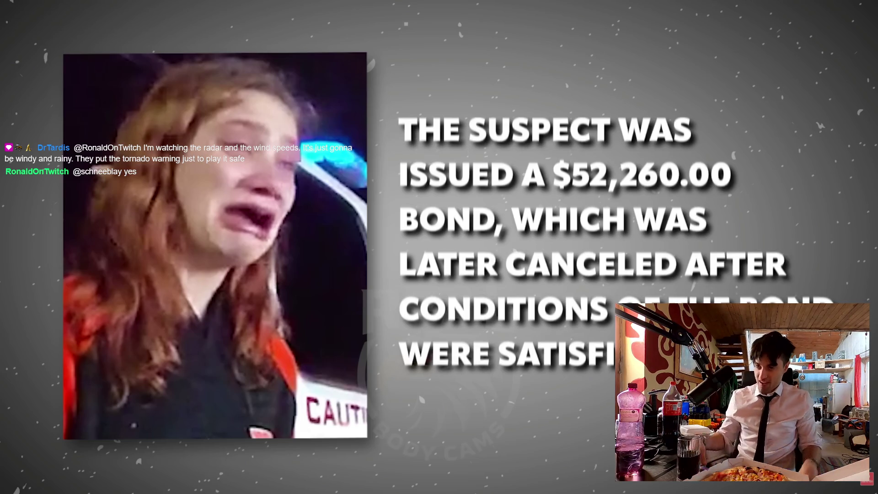
Exit fullscreen and play 'Cops Run Into Serial Killer Living With His Victims Remains' fullscreen
click(865, 484)
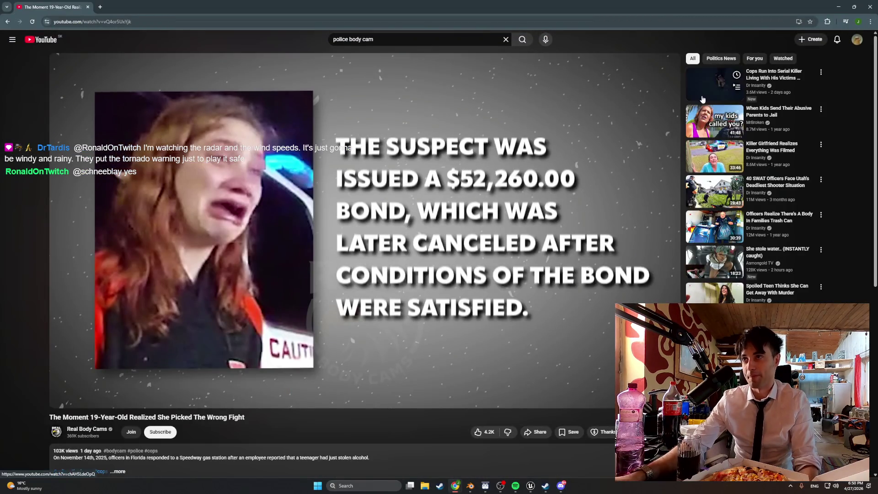
click(713, 85)
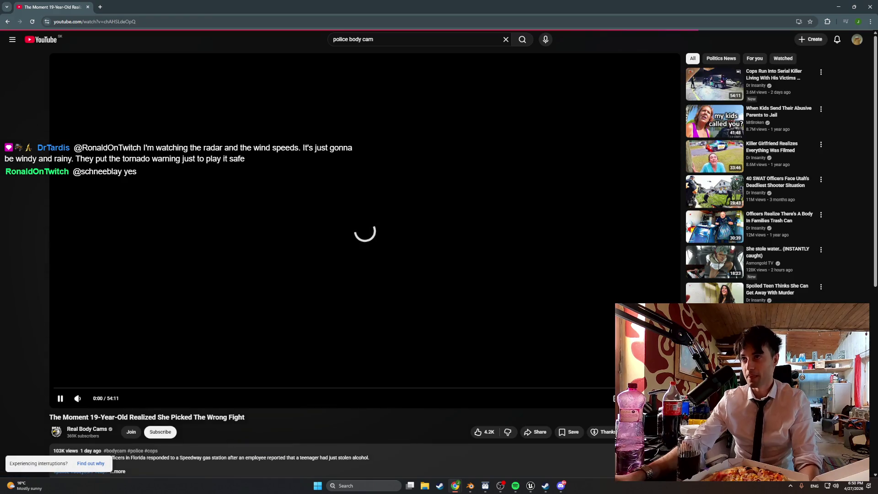
key(f)
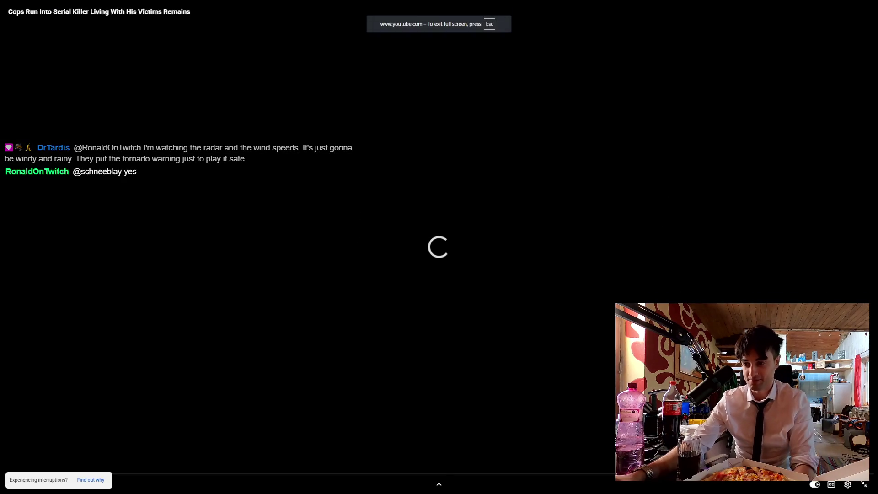